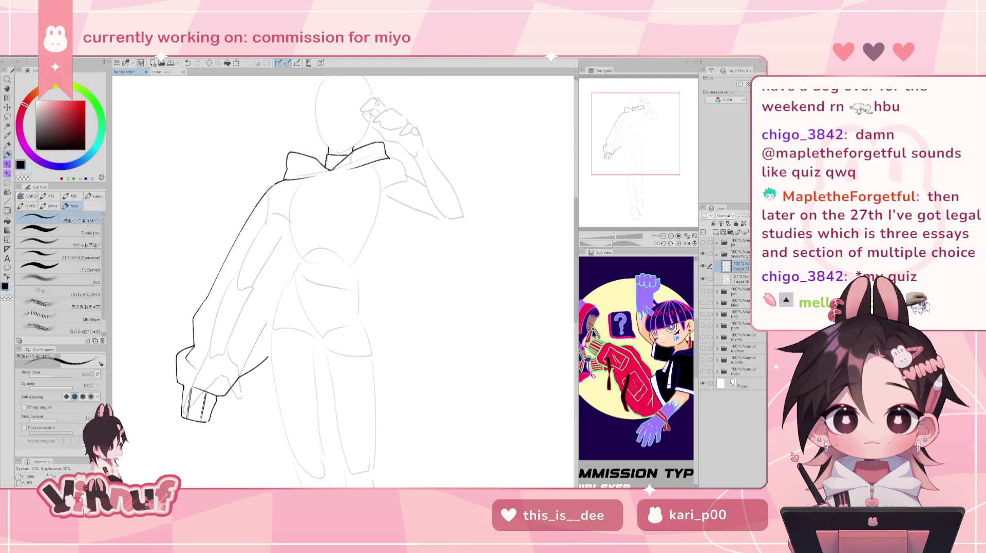
# Step: Ink a short collar stroke at the neckline, trying and undoing a curved hip line
pyautogui.moveTo(330, 147); pyautogui.dragTo(329, 167)
pyautogui.hotkey('ctrl', 'z')
pyautogui.hotkey('ctrl', 'z')
pyautogui.hotkey('ctrl', 'z')
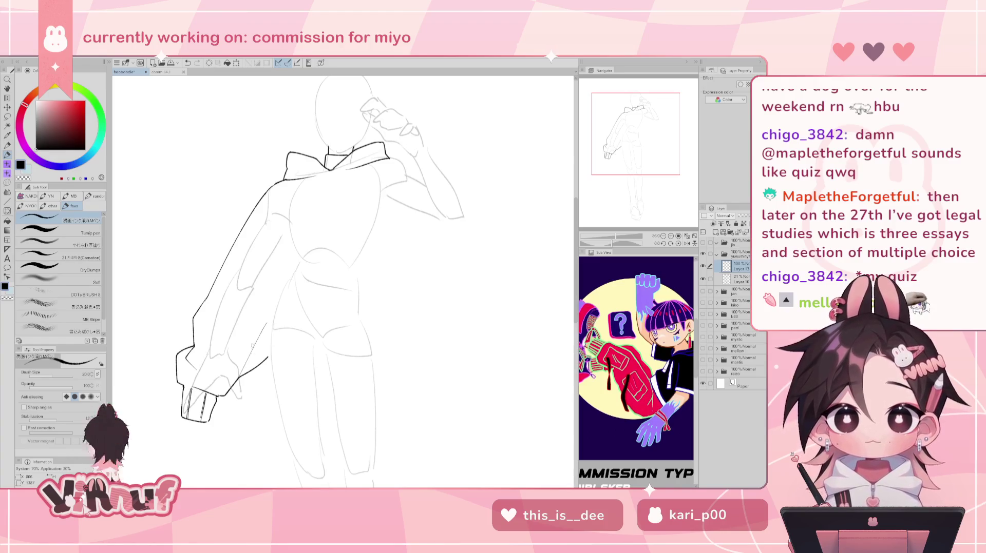
pyautogui.moveTo(264, 375); pyautogui.dragTo(368, 362)
pyautogui.hotkey('ctrl', 'z')
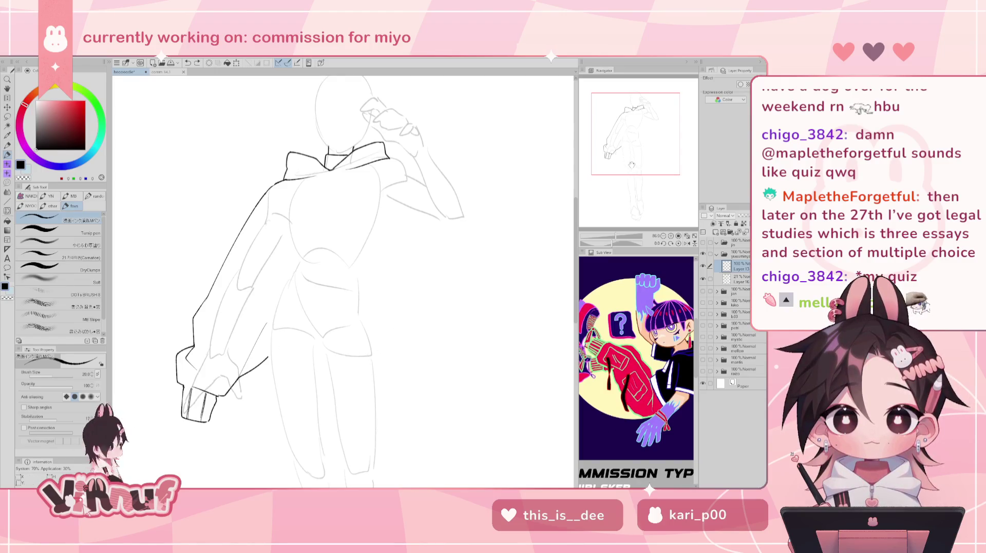
pyautogui.moveTo(635, 149); pyautogui.dragTo(652, 117)
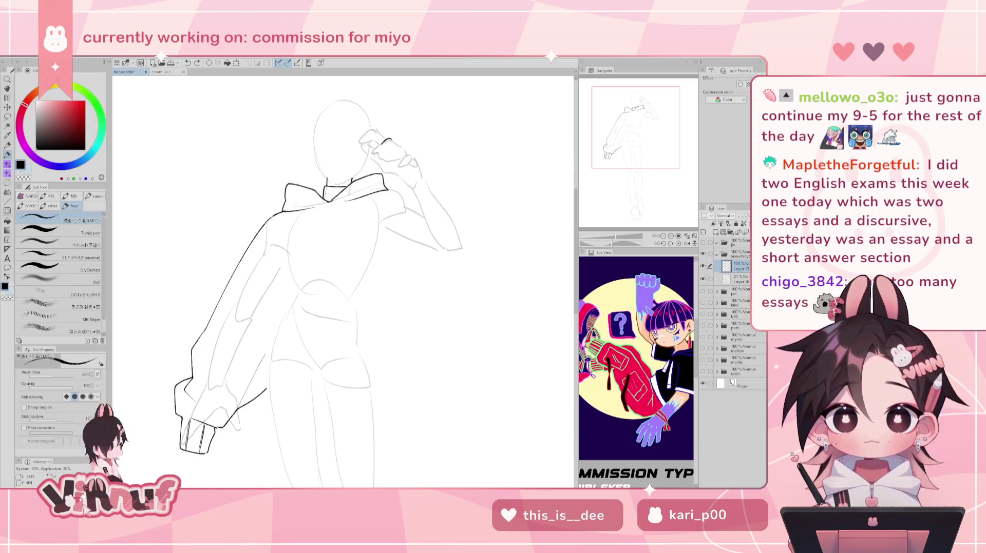
# Step: Ink the raised hand's outline beside the face, redrawing strokes until they sit right
pyautogui.moveTo(390, 141); pyautogui.dragTo(372, 162)
pyautogui.hotkey('ctrl', 'z')
pyautogui.hotkey('ctrl', 'z')
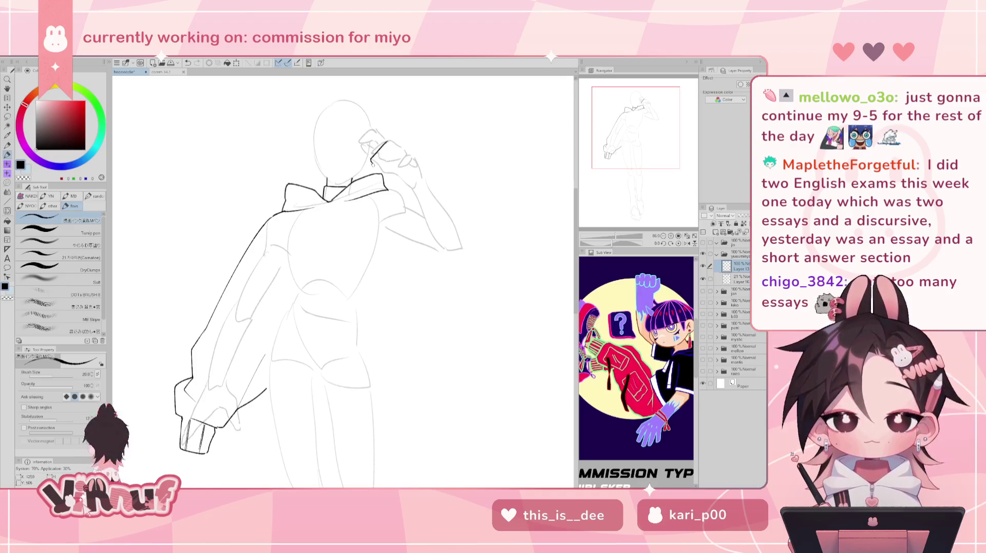
pyautogui.hotkey('ctrl', 'z')
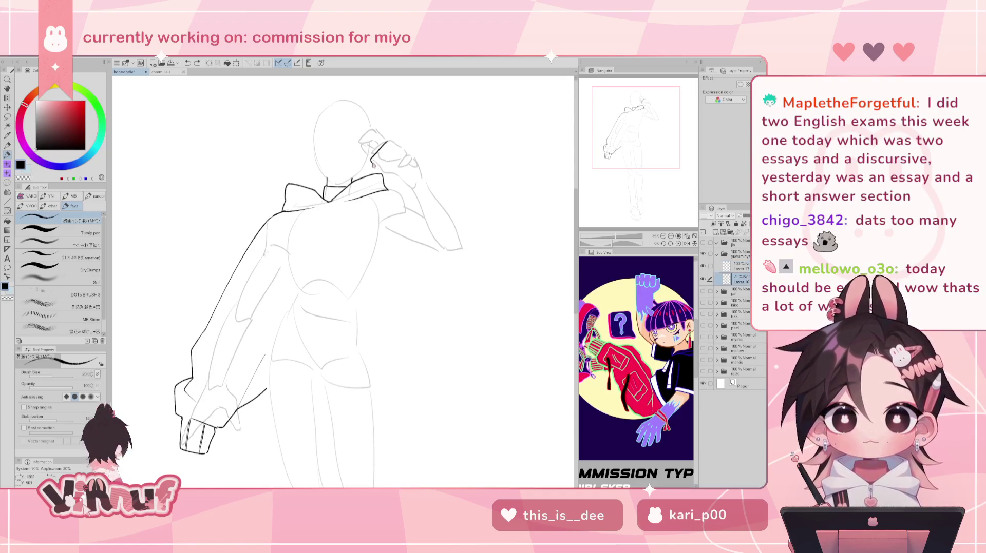
pyautogui.moveTo(373, 159); pyautogui.dragTo(399, 182)
pyautogui.hotkey('ctrl', 'z')
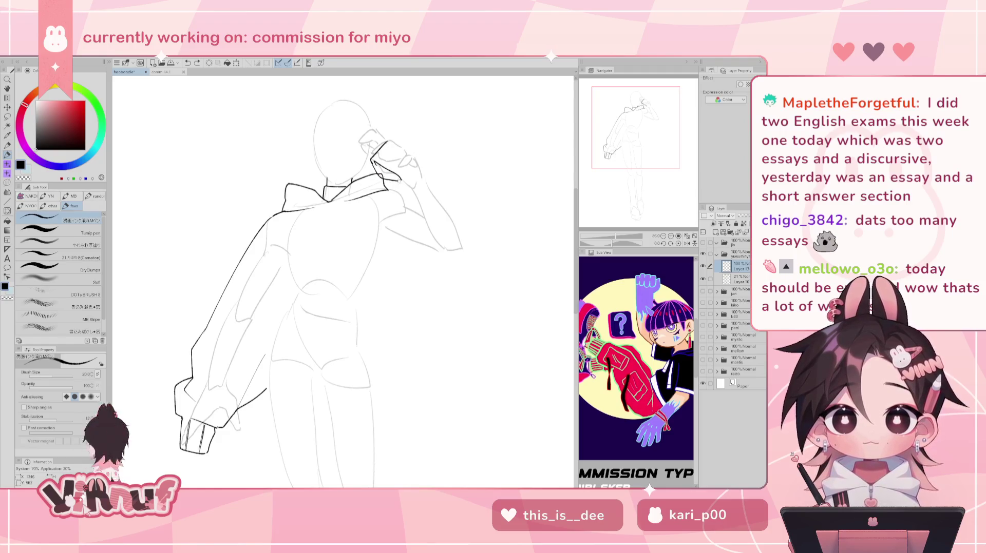
pyautogui.press('e')
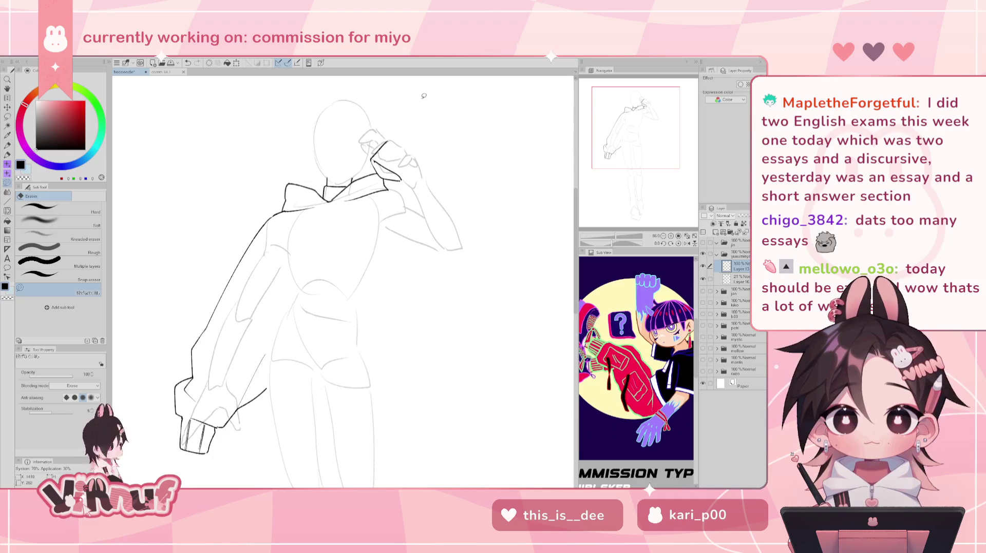
pyautogui.press('p')
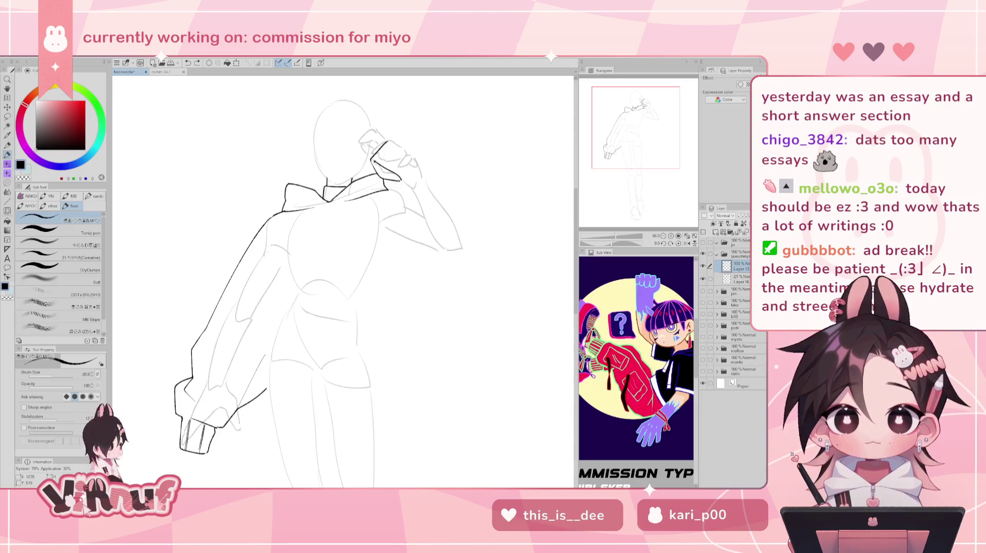
pyautogui.press('j')
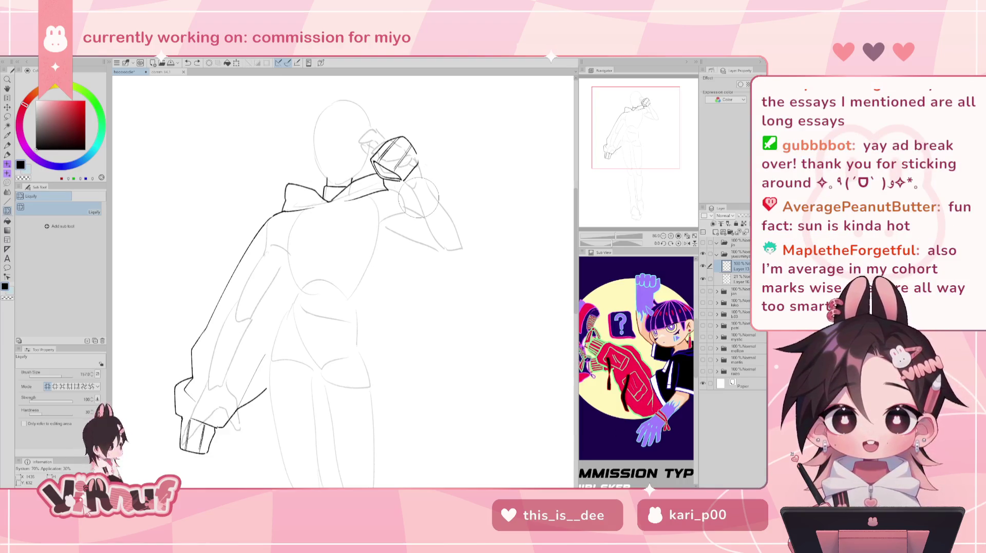
# Step: Liquify the raised hand and cup lines upward into a better contour, then return to the pen
pyautogui.moveTo(419, 198)
pyautogui.mouseDown()
pyautogui.moveTo(389, 130)
pyautogui.moveTo(417, 141)
pyautogui.mouseUp()
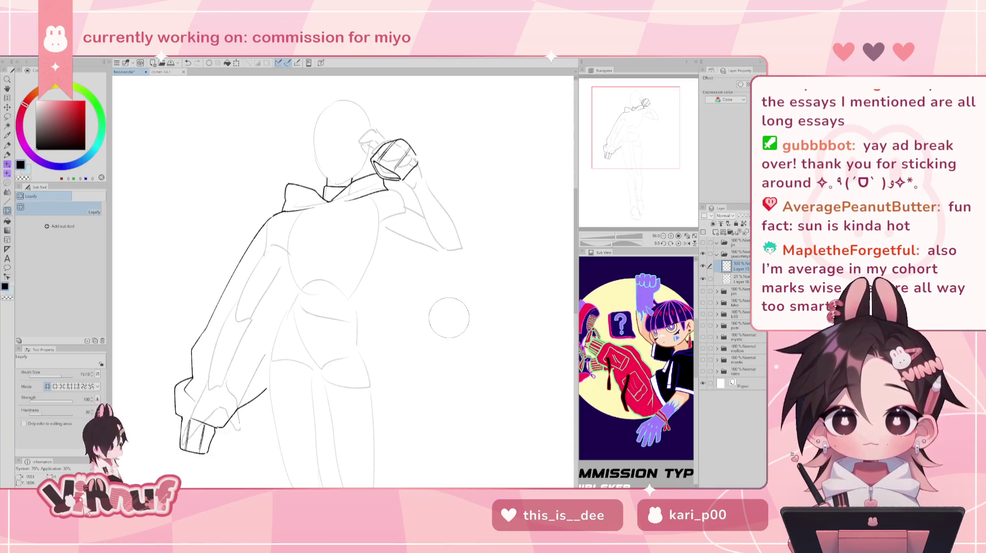
pyautogui.press('p')
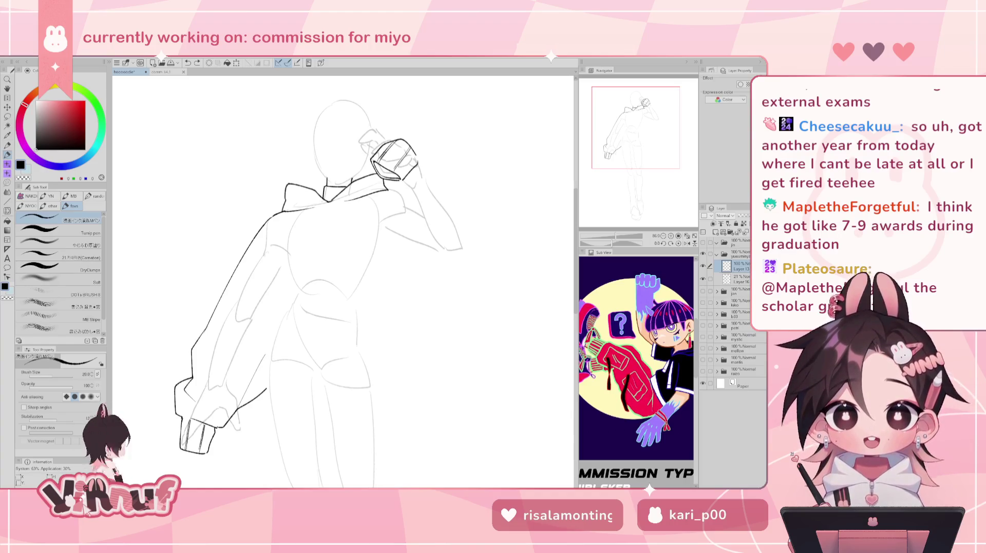
pyautogui.press('Delete')
pyautogui.click(702, 266)
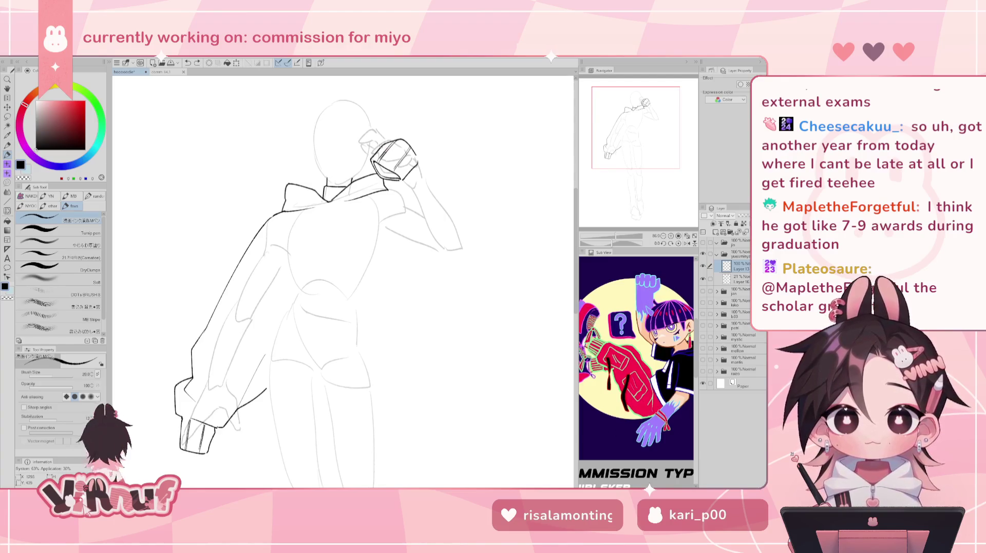
# Step: Redraw the raised hand's top edge along a higher curve
pyautogui.hotkey('ctrl', 'z')
pyautogui.moveTo(383, 149)
pyautogui.mouseDown()
pyautogui.moveTo(409, 129)
pyautogui.moveTo(396, 129)
pyautogui.moveTo(429, 130)
pyautogui.moveTo(432, 145)
pyautogui.moveTo(392, 128)
pyautogui.moveTo(426, 138)
pyautogui.moveTo(445, 179)
pyautogui.mouseUp()
pyautogui.hotkey('ctrl', 'z')
pyautogui.hotkey('ctrl', 'z')
pyautogui.hotkey('ctrl', 'z')
pyautogui.hotkey('ctrl', 'z')
pyautogui.hotkey('ctrl', 'z')
pyautogui.hotkey('ctrl', 'z')
pyautogui.hotkey('ctrl', 'z')
pyautogui.hotkey('ctrl', 'z')
pyautogui.moveTo(427, 141); pyautogui.dragTo(459, 189)
pyautogui.hotkey('ctrl', 'z')
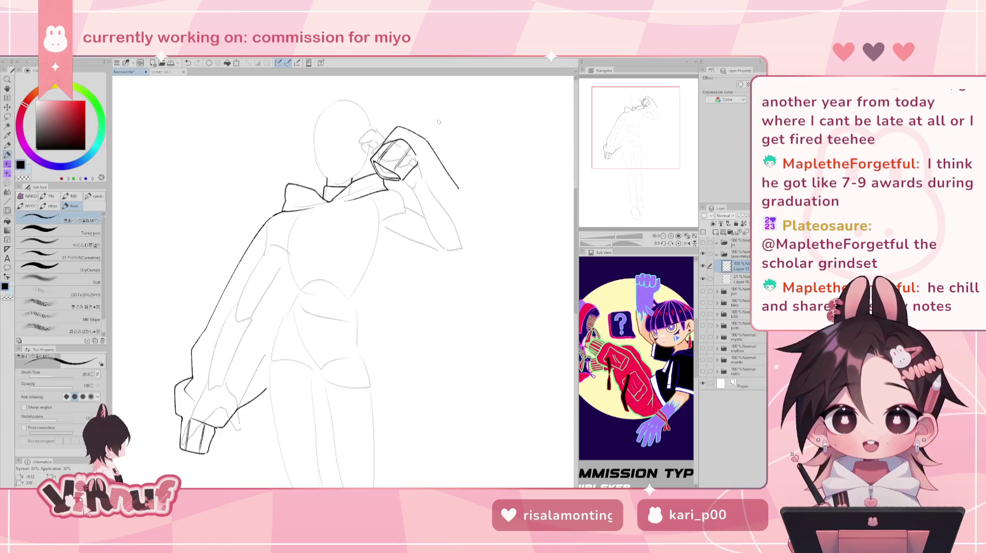
# Step: Redraw the forearm's outer line and add a short collar line
pyautogui.hotkey('ctrl', 'z')
pyautogui.moveTo(427, 142)
pyautogui.mouseDown()
pyautogui.moveTo(463, 184)
pyautogui.moveTo(421, 213)
pyautogui.mouseUp()
pyautogui.hotkey('ctrl', 'z')
pyautogui.hotkey('ctrl', 'z')
pyautogui.hotkey('ctrl', 'z')
pyautogui.hotkey('ctrl', 'z')
pyautogui.hotkey('ctrl', 'z')
pyautogui.hotkey('ctrl', 'z')
pyautogui.moveTo(420, 165)
pyautogui.mouseDown()
pyautogui.moveTo(445, 188)
pyautogui.moveTo(415, 198)
pyautogui.mouseUp()
pyautogui.hotkey('ctrl', 'z')
pyautogui.hotkey('ctrl', 'z')
pyautogui.hotkey('ctrl', 'z')
pyautogui.moveTo(421, 153)
pyautogui.mouseDown()
pyautogui.moveTo(422, 186)
pyautogui.moveTo(402, 220)
pyautogui.mouseUp()
pyautogui.hotkey('ctrl', 'z')
pyautogui.hotkey('ctrl', 'z')
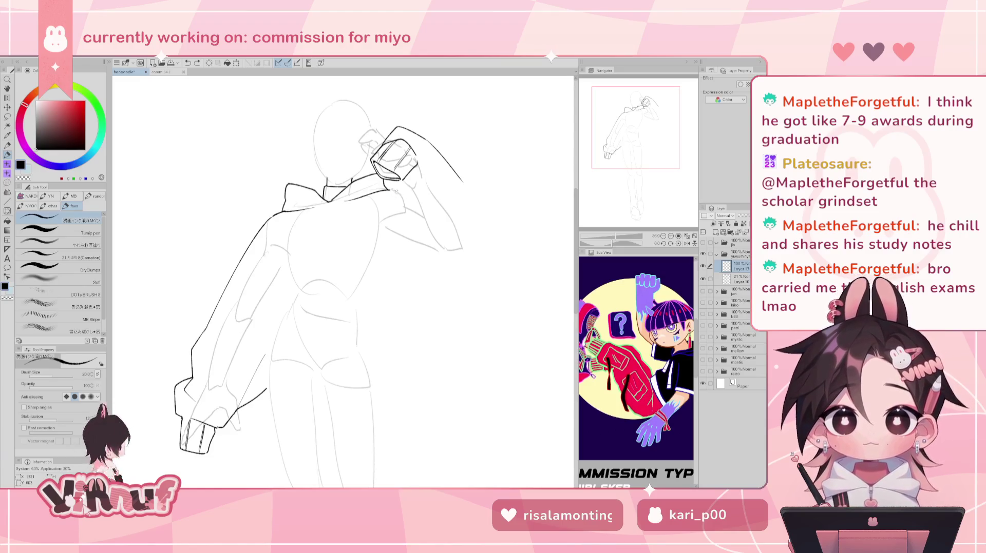
pyautogui.moveTo(386, 191); pyautogui.dragTo(399, 189)
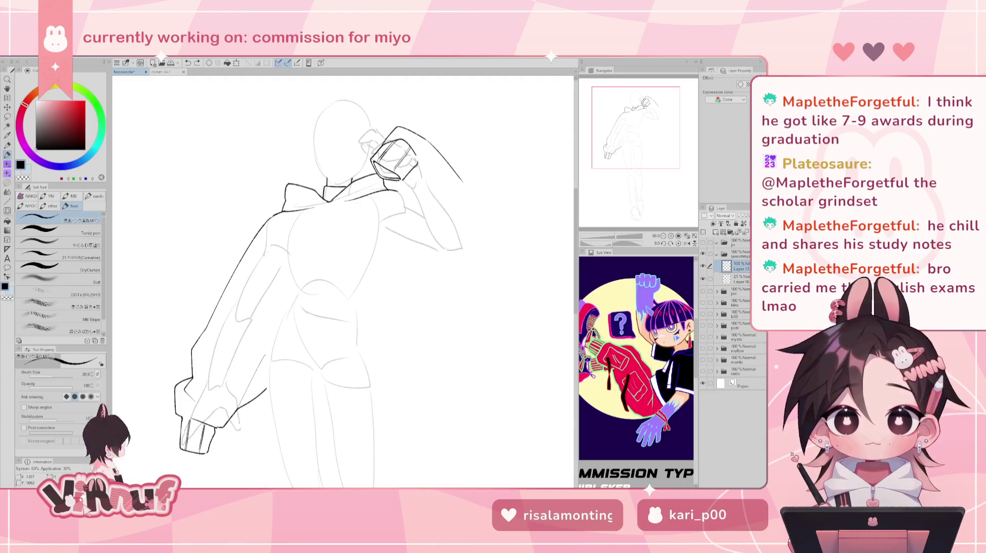
pyautogui.moveTo(393, 311); pyautogui.dragTo(473, 282)
# Step: With the canvas flipped, remove the rough forearm line and erase the arm line's lower end
pyautogui.press('h')
pyautogui.hotkey('ctrl', 'z')
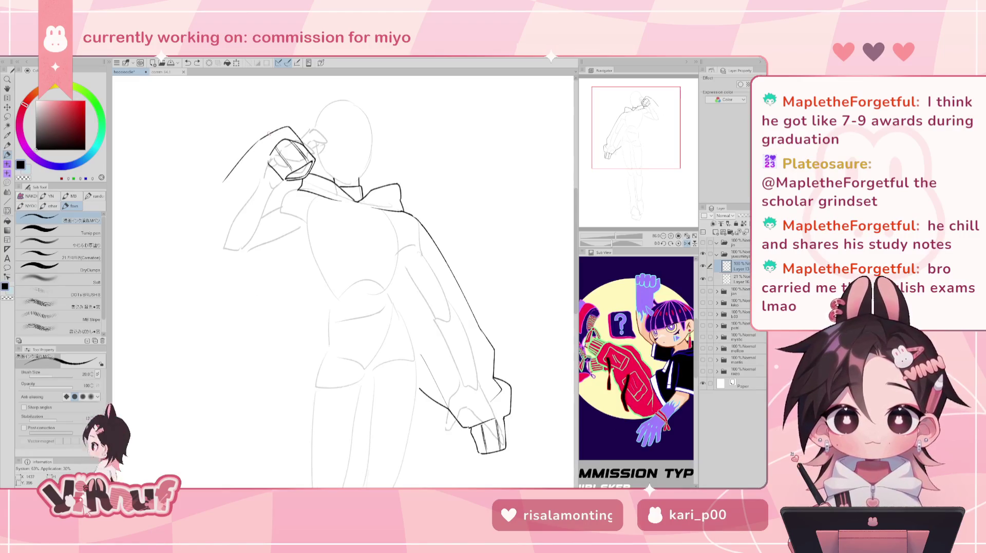
pyautogui.press('e')
pyautogui.moveTo(237, 155); pyautogui.dragTo(263, 133)
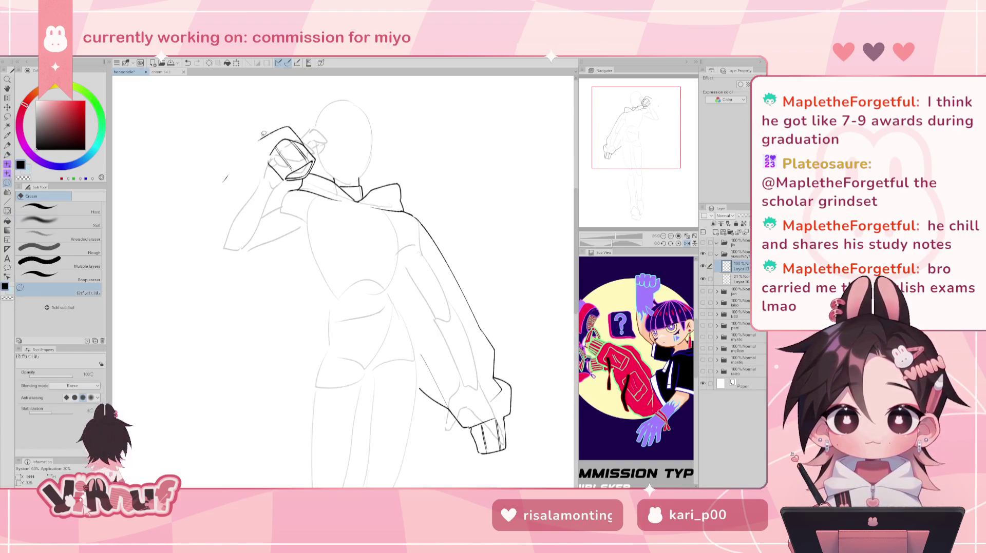
pyautogui.press('p')
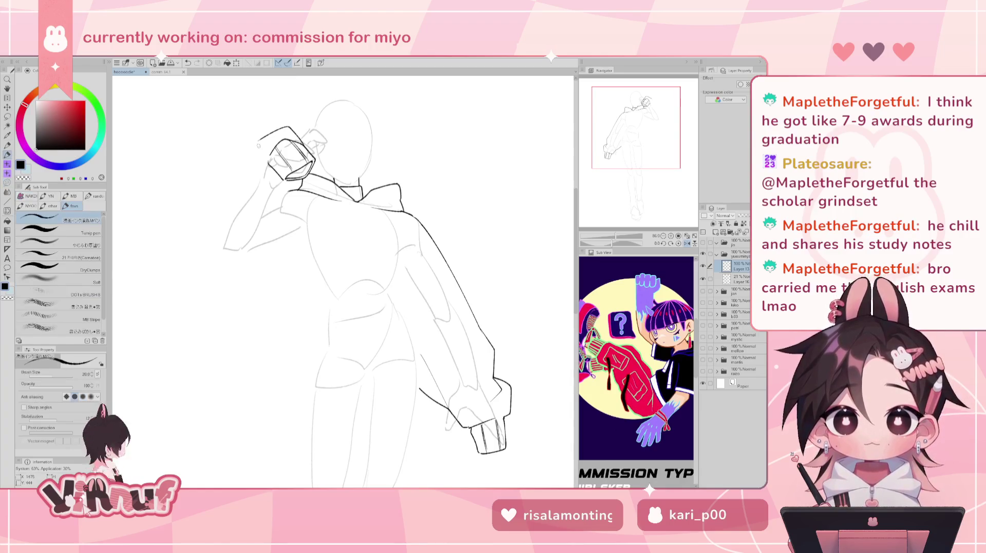
# Step: Redraw the raised arm's outer line with a smoother curve, then unflip the canvas
pyautogui.moveTo(259, 142); pyautogui.dragTo(218, 234)
pyautogui.hotkey('ctrl', 'z')
pyautogui.hotkey('ctrl', 'z')
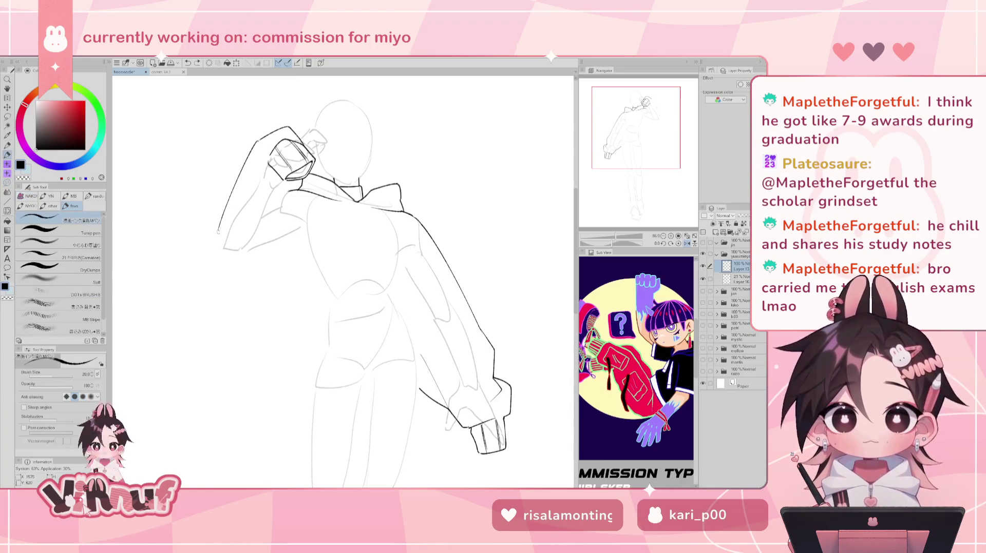
pyautogui.hotkey('ctrl', 'z')
pyautogui.moveTo(260, 139); pyautogui.dragTo(212, 232)
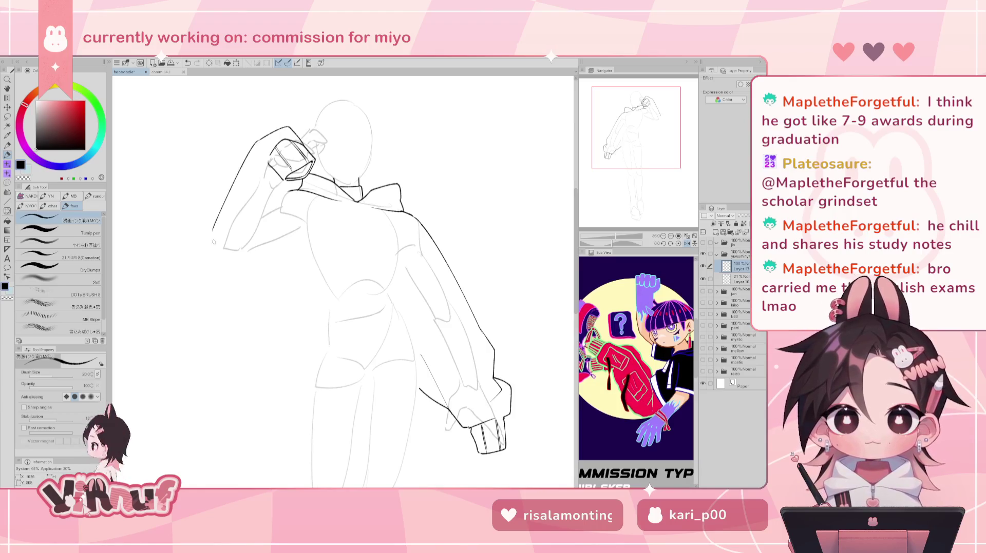
pyautogui.hotkey('ctrl', 'z')
pyautogui.moveTo(259, 139)
pyautogui.mouseDown()
pyautogui.moveTo(211, 231)
pyautogui.moveTo(225, 262)
pyautogui.mouseUp()
pyautogui.hotkey('ctrl', 'z')
pyautogui.moveTo(209, 227); pyautogui.dragTo(235, 275)
pyautogui.hotkey('ctrl', 'z')
pyautogui.hotkey('ctrl', 'z')
pyautogui.press('h')
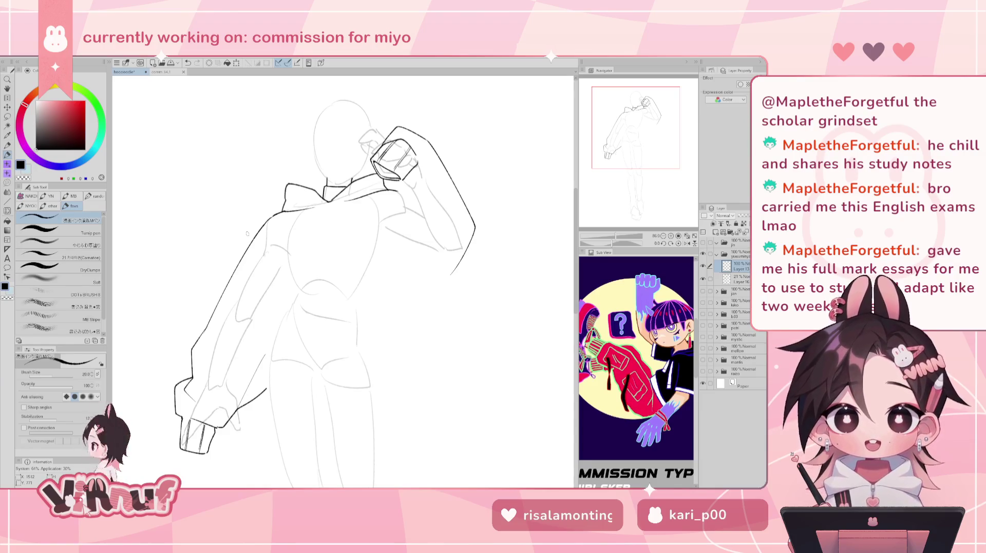
# Step: Try and discard short strokes at the raised arm's end
pyautogui.hotkey('ctrl', 'z')
pyautogui.moveTo(460, 263); pyautogui.dragTo(448, 278)
pyautogui.hotkey('ctrl', 'z')
pyautogui.hotkey('ctrl', 'z')
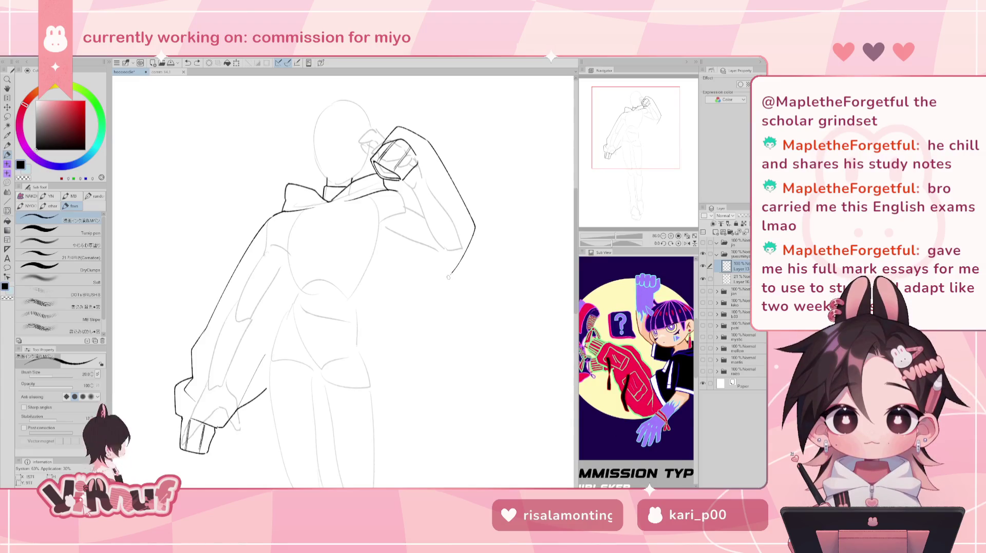
# Step: Ink a fold line below the collar, retrying its length several times
pyautogui.hotkey('ctrl', 'z')
pyautogui.moveTo(398, 183); pyautogui.dragTo(402, 220)
pyautogui.hotkey('ctrl', 'z')
pyautogui.moveTo(399, 182); pyautogui.dragTo(406, 224)
pyautogui.hotkey('ctrl', 'z')
pyautogui.moveTo(399, 181); pyautogui.dragTo(405, 222)
pyautogui.hotkey('ctrl', 'z')
pyautogui.hotkey('ctrl', 'z')
pyautogui.hotkey('ctrl', 'z')
pyautogui.moveTo(398, 182); pyautogui.dragTo(402, 221)
# Step: Redraw the long line down from the collar, testing left and right curves
pyautogui.hotkey('ctrl', 'z')
pyautogui.hotkey('ctrl', 'z')
pyautogui.moveTo(390, 181); pyautogui.dragTo(394, 228)
pyautogui.hotkey('ctrl', 'z')
pyautogui.hotkey('ctrl', 'z')
pyautogui.moveTo(390, 181); pyautogui.dragTo(395, 212)
pyautogui.hotkey('ctrl', 'z')
pyautogui.moveTo(392, 178); pyautogui.dragTo(390, 241)
pyautogui.hotkey('ctrl', 'z')
pyautogui.hotkey('ctrl', 'z')
pyautogui.moveTo(391, 180); pyautogui.dragTo(411, 231)
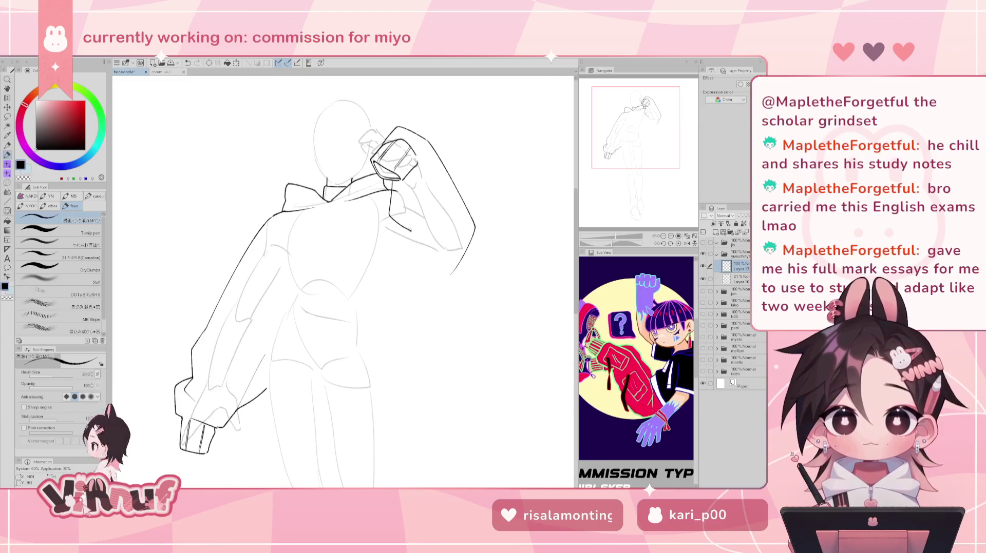
pyautogui.hotkey('ctrl', 'z')
pyautogui.moveTo(393, 178); pyautogui.dragTo(382, 234)
pyautogui.hotkey('ctrl', 'z')
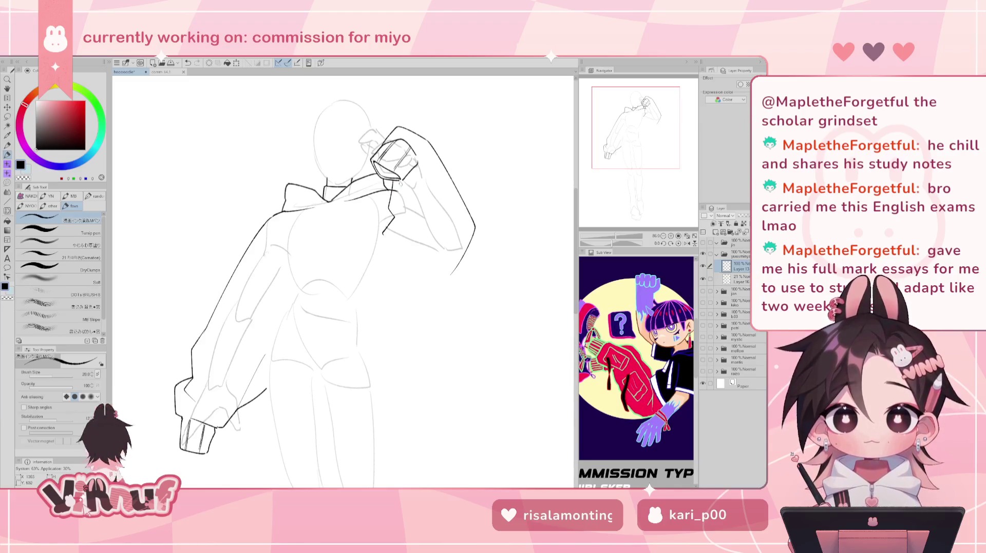
pyautogui.hotkey('ctrl', 'z')
pyautogui.moveTo(393, 179)
pyautogui.mouseDown()
pyautogui.moveTo(391, 211)
pyautogui.moveTo(411, 230)
pyautogui.mouseUp()
pyautogui.hotkey('ctrl', 'z')
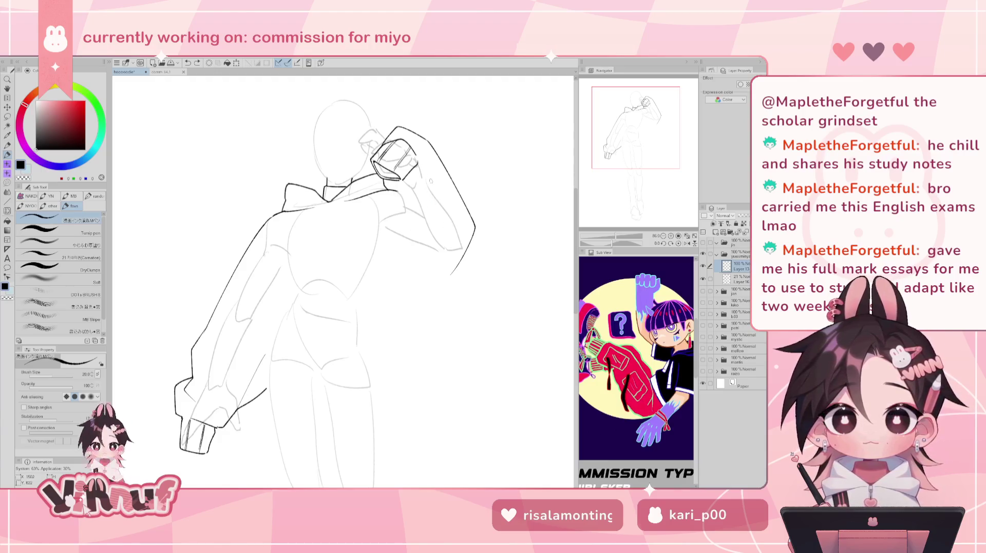
pyautogui.hotkey('ctrl', 'z')
pyautogui.moveTo(394, 180)
pyautogui.mouseDown()
pyautogui.moveTo(395, 232)
pyautogui.moveTo(413, 247)
pyautogui.moveTo(398, 236)
pyautogui.moveTo(450, 248)
pyautogui.mouseUp()
pyautogui.hotkey('ctrl', 'z')
pyautogui.hotkey('ctrl', 'z')
pyautogui.hotkey('ctrl', 'z')
# Step: Ink the lower-arm outline dipping toward the elbow
pyautogui.hotkey('ctrl', 'z')
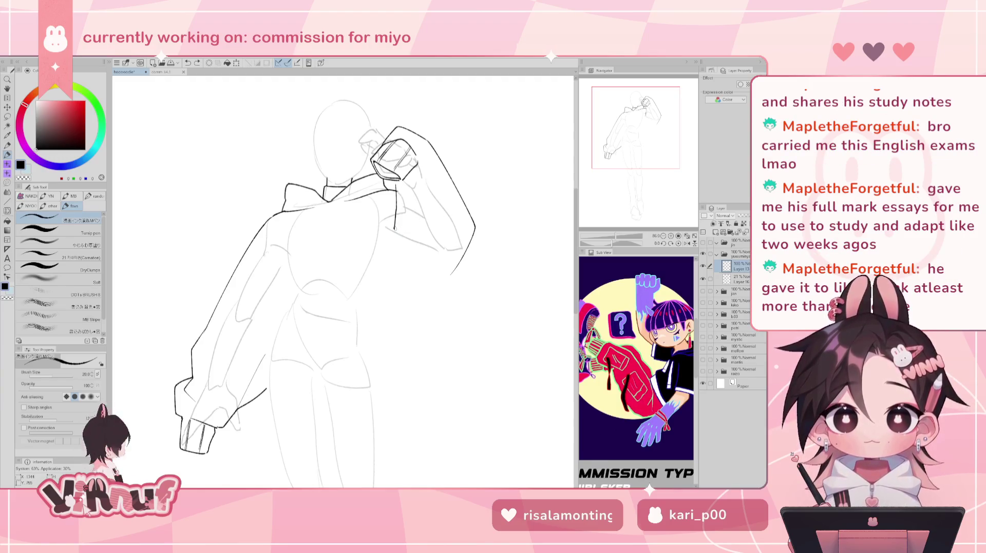
pyautogui.moveTo(395, 230); pyautogui.dragTo(452, 240)
pyautogui.hotkey('ctrl', 'z')
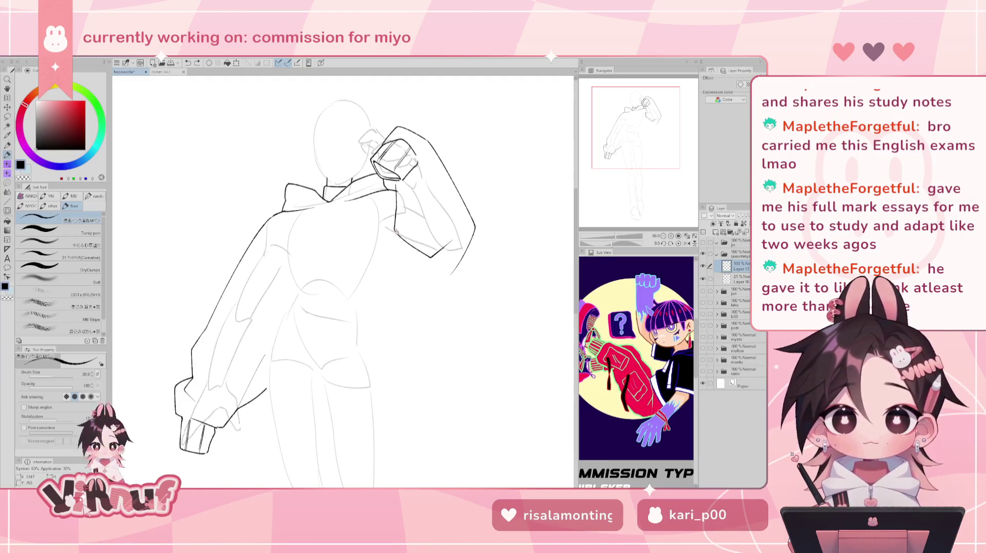
pyautogui.hotkey('ctrl', 'z')
pyautogui.moveTo(396, 230); pyautogui.dragTo(452, 241)
pyautogui.hotkey('ctrl', 'z')
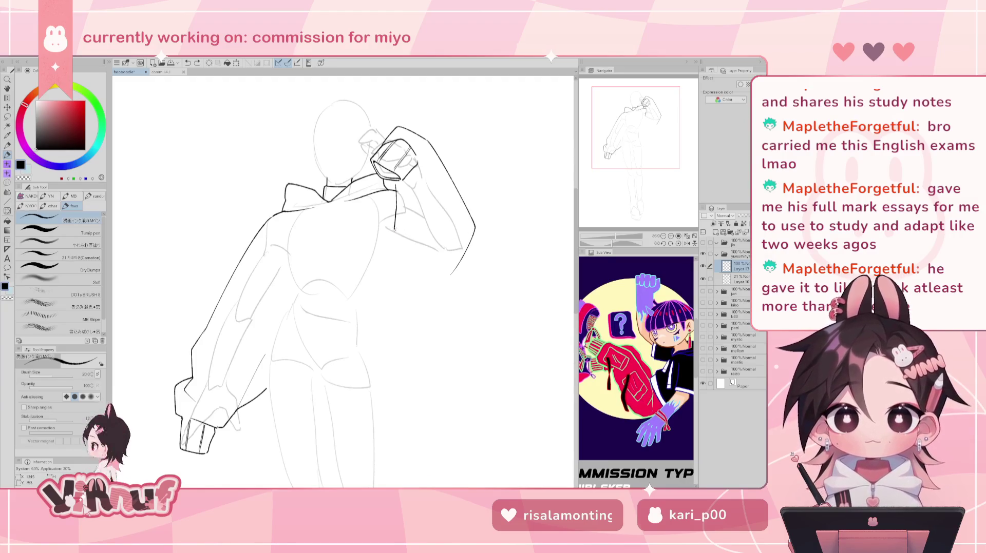
pyautogui.moveTo(395, 231); pyautogui.dragTo(439, 254)
pyautogui.hotkey('ctrl', 'z')
pyautogui.moveTo(396, 231)
pyautogui.mouseDown()
pyautogui.moveTo(437, 255)
pyautogui.moveTo(452, 249)
pyautogui.mouseUp()
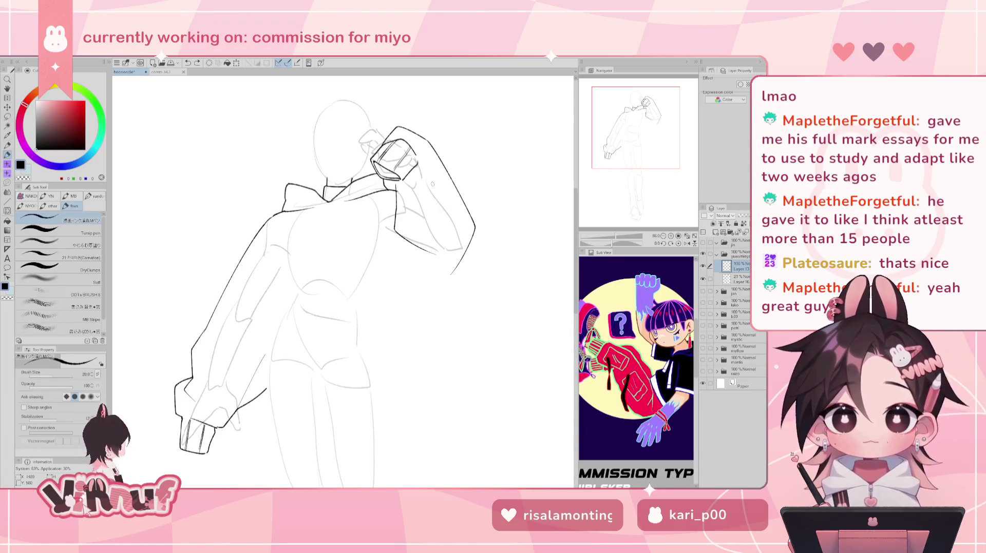
# Step: Touch up near the hand with the eraser and a short pen line
pyautogui.press('e')
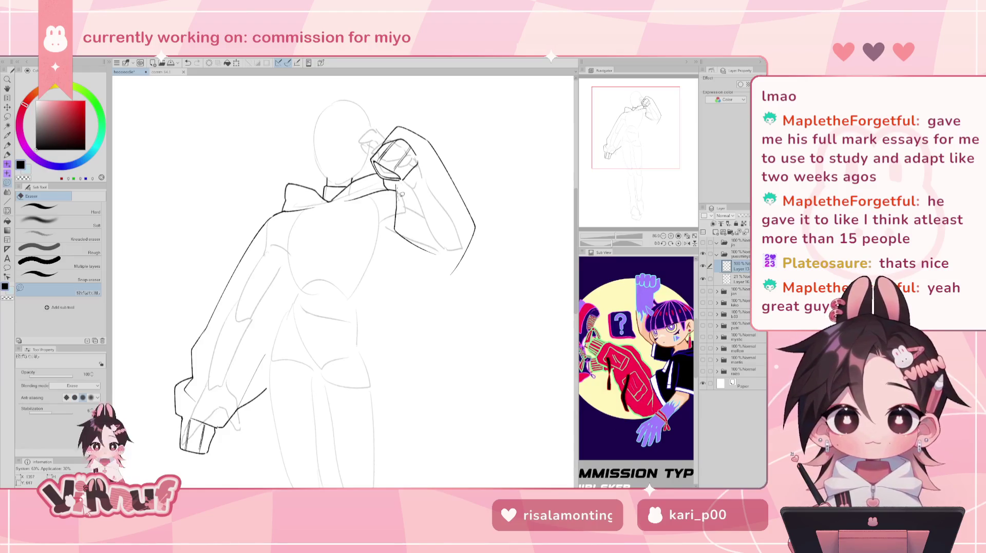
pyautogui.hotkey('ctrl', 'z')
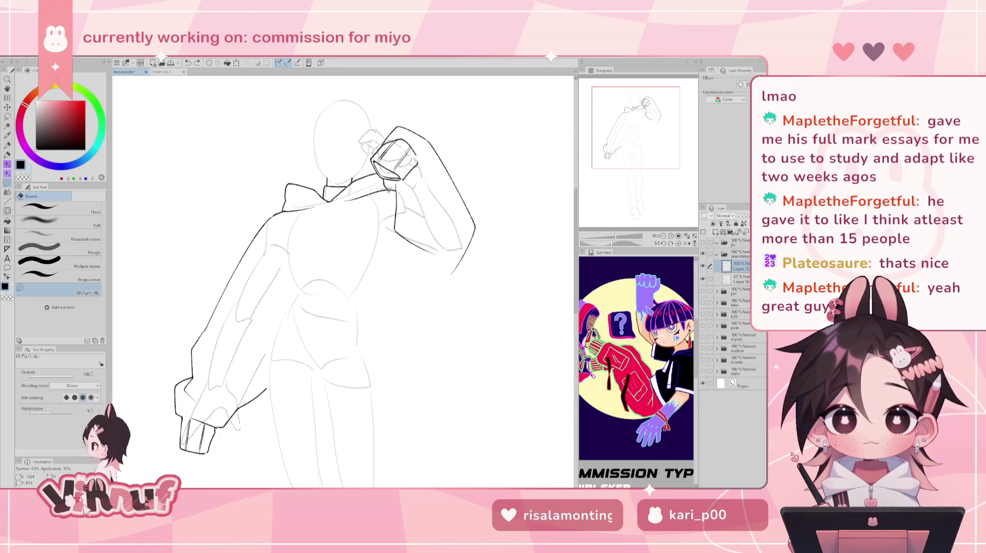
pyautogui.press('p')
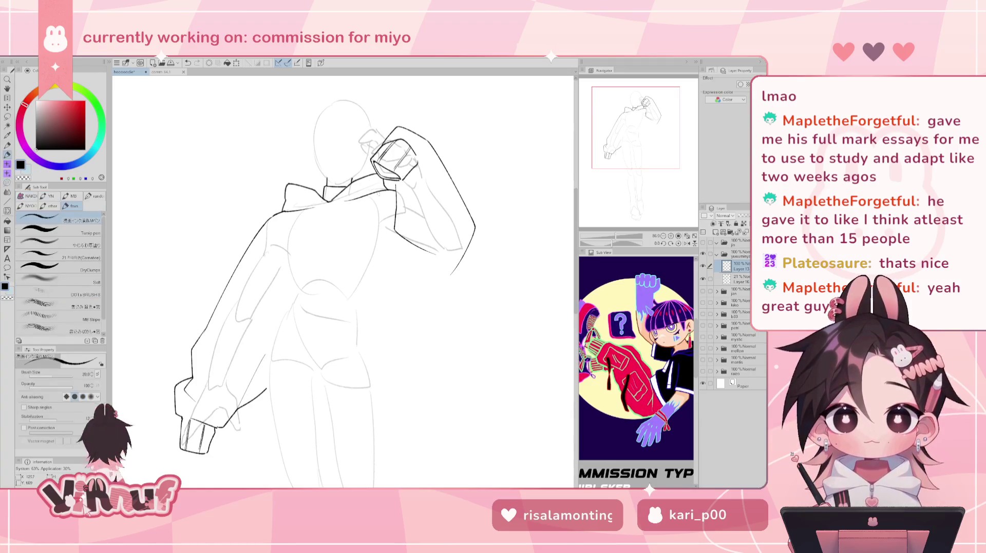
pyautogui.hotkey('ctrl', 'z')
pyautogui.moveTo(396, 180); pyautogui.dragTo(395, 191)
pyautogui.hotkey('ctrl', 'z')
pyautogui.hotkey('ctrl', 'z')
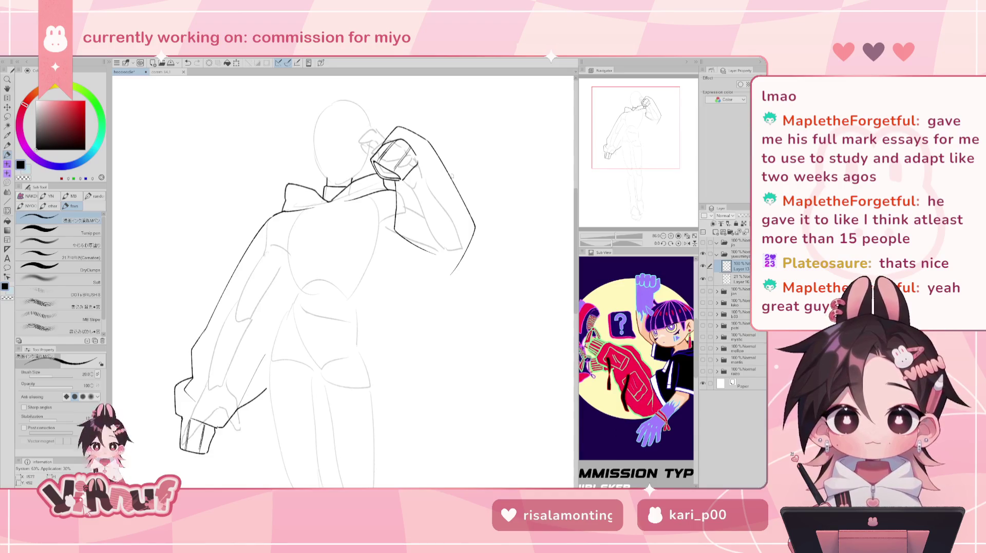
pyautogui.hotkey('ctrl', 'z')
# Step: Ink the sleeve line from the elbow down-left and a vertical line down the jacket
pyautogui.moveTo(462, 251)
pyautogui.mouseDown()
pyautogui.moveTo(446, 279)
pyautogui.moveTo(382, 313)
pyautogui.mouseUp()
pyautogui.hotkey('ctrl', 'z')
pyautogui.hotkey('ctrl', 'z')
pyautogui.hotkey('ctrl', 'z')
pyautogui.moveTo(450, 276); pyautogui.dragTo(377, 311)
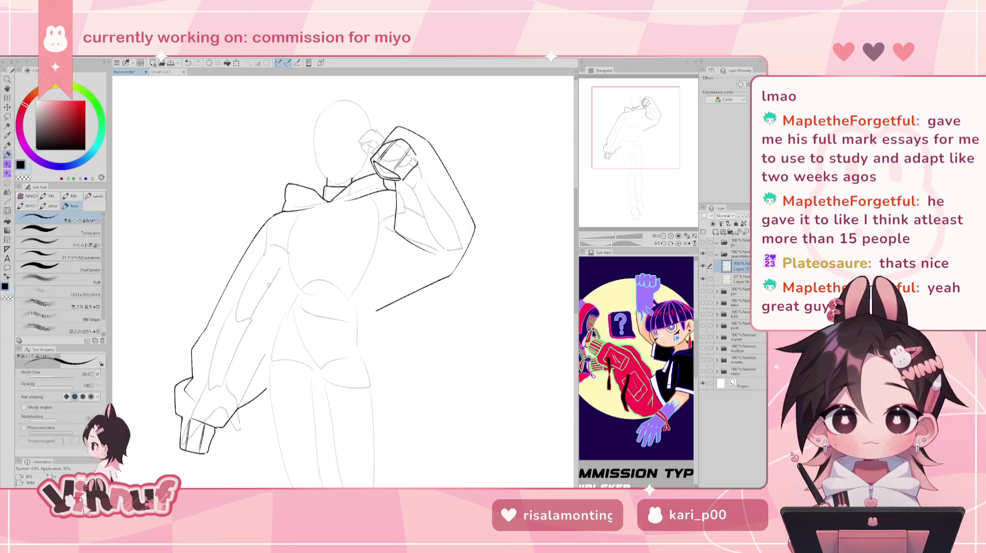
pyautogui.hotkey('ctrl', 'z')
pyautogui.moveTo(265, 244); pyautogui.dragTo(262, 393)
pyautogui.hotkey('ctrl', 'z')
pyautogui.hotkey('ctrl', 'z')
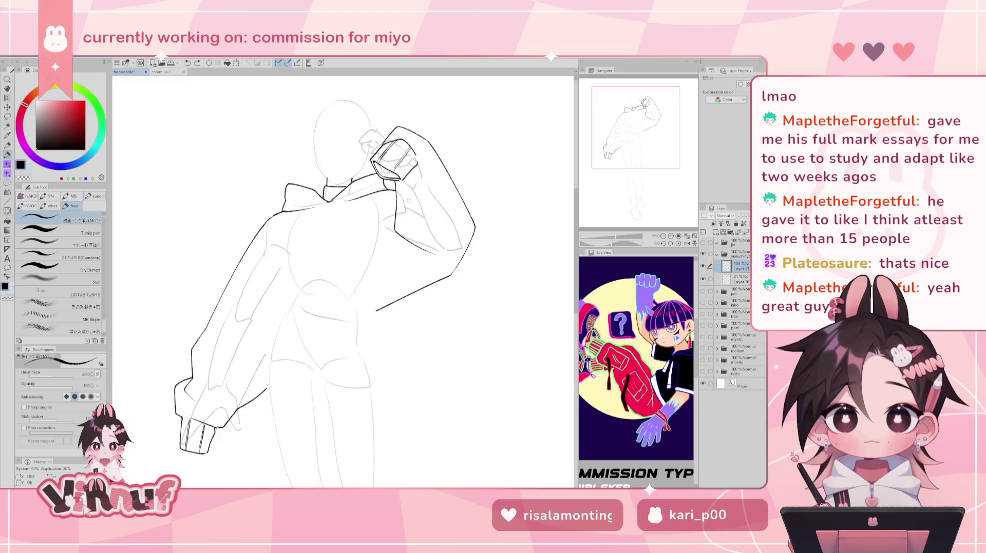
# Step: Bring the lower body into view and try curved strokes at the hip
pyautogui.moveTo(652, 163); pyautogui.dragTo(651, 187)
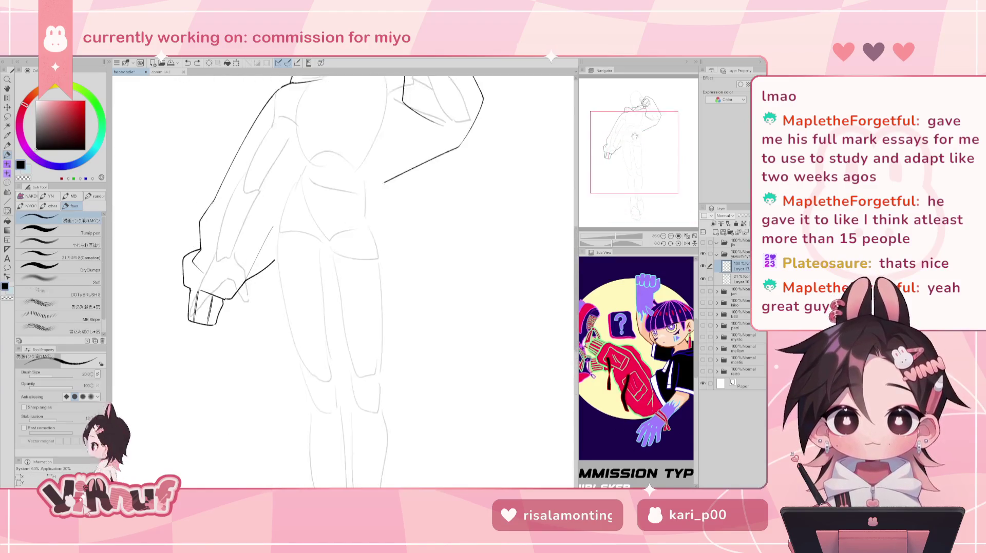
pyautogui.moveTo(635, 136); pyautogui.dragTo(634, 138)
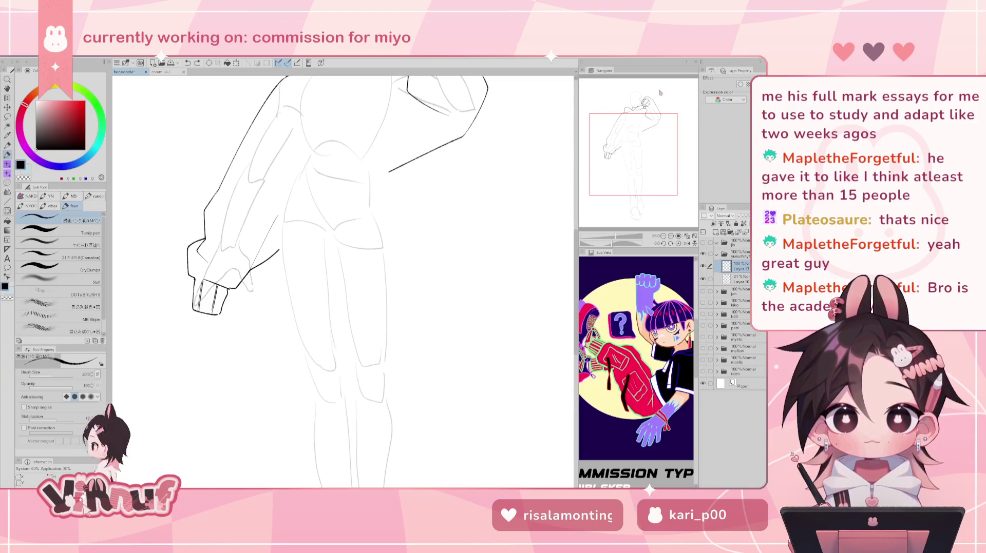
pyautogui.moveTo(646, 78); pyautogui.dragTo(643, 66)
pyautogui.moveTo(296, 286)
pyautogui.mouseDown()
pyautogui.moveTo(385, 245)
pyautogui.moveTo(355, 261)
pyautogui.moveTo(374, 266)
pyautogui.mouseUp()
pyautogui.hotkey('ctrl', 'z')
pyautogui.hotkey('ctrl', 'z')
# Step: Ink the hip line running down-left across the jacket
pyautogui.hotkey('ctrl', 'z')
pyautogui.moveTo(295, 292)
pyautogui.mouseDown()
pyautogui.moveTo(395, 260)
pyautogui.moveTo(290, 300)
pyautogui.mouseUp()
pyautogui.hotkey('ctrl', 'z')
pyautogui.hotkey('ctrl', 'z')
pyautogui.hotkey('ctrl', 'z')
pyautogui.hotkey('ctrl', 'z')
pyautogui.hotkey('ctrl', 'z')
pyautogui.hotkey('ctrl', 'z')
pyautogui.moveTo(388, 262); pyautogui.dragTo(288, 297)
pyautogui.hotkey('ctrl', 'z')
pyautogui.moveTo(388, 265)
pyautogui.mouseDown()
pyautogui.moveTo(280, 329)
pyautogui.moveTo(299, 317)
pyautogui.mouseUp()
pyautogui.hotkey('ctrl', 'z')
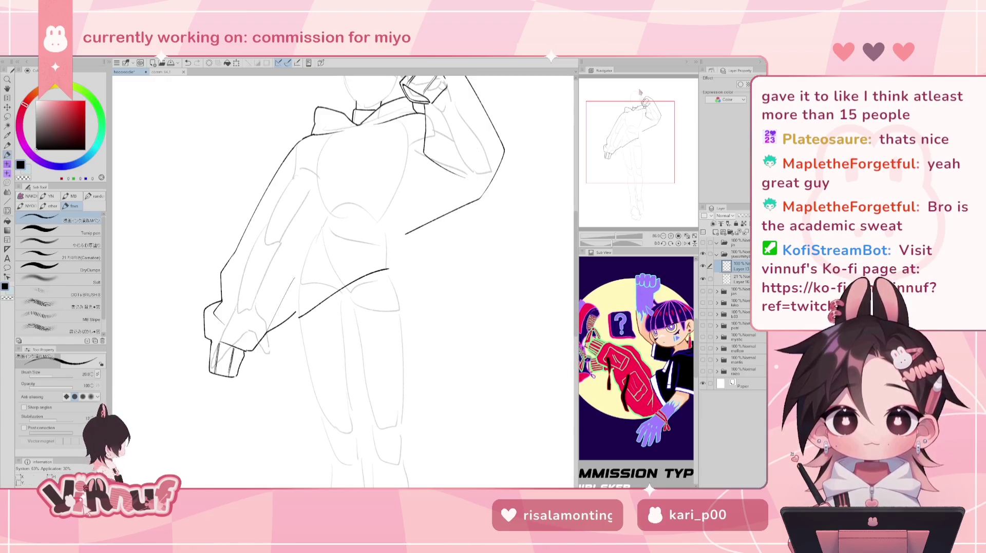
pyautogui.click(298, 319)
pyautogui.hotkey('ctrl', 'z')
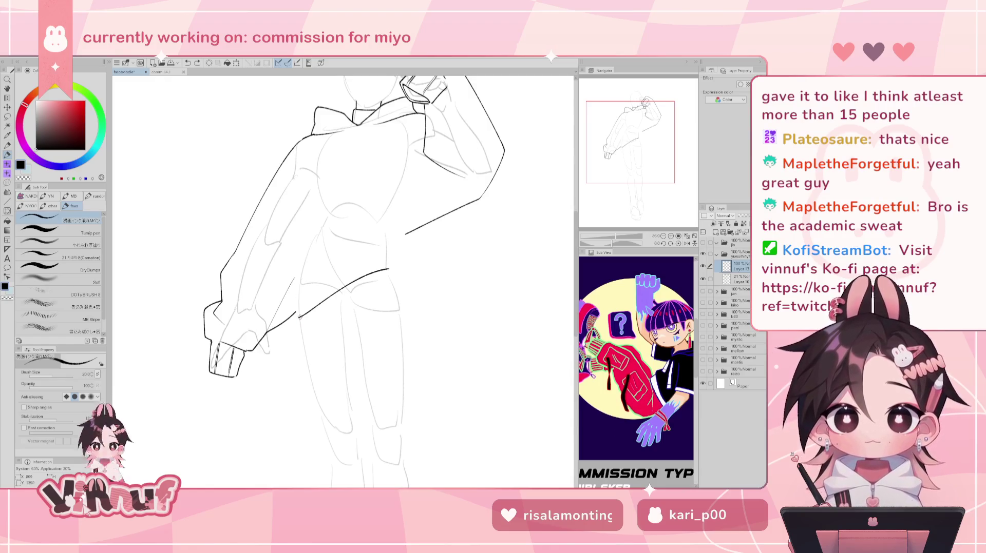
pyautogui.moveTo(297, 318)
pyautogui.mouseDown()
pyautogui.moveTo(286, 299)
pyautogui.moveTo(303, 295)
pyautogui.mouseUp()
pyautogui.hotkey('ctrl', 'z')
pyautogui.hotkey('ctrl', 'z')
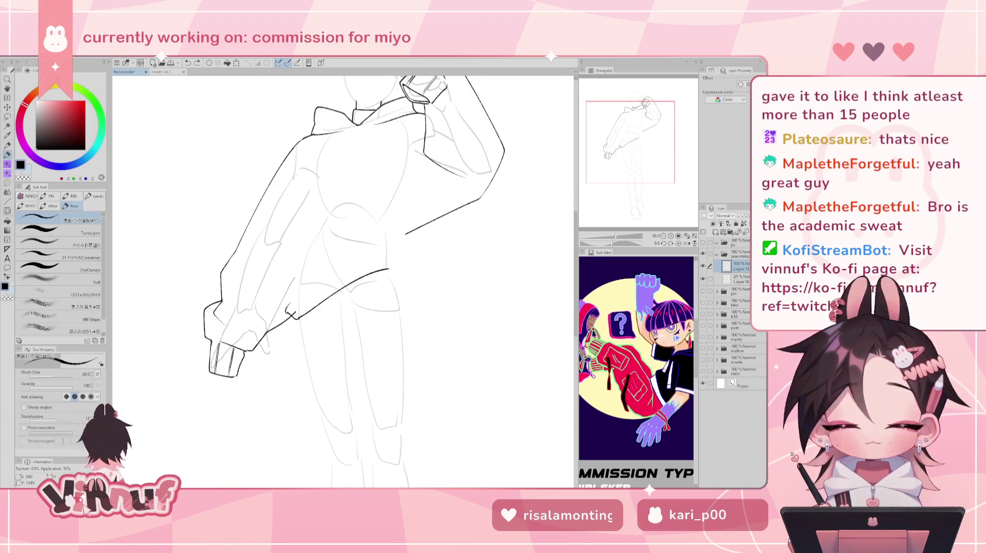
# Step: Erase briefly and try a short horizontal line across the jacket
pyautogui.press('e')
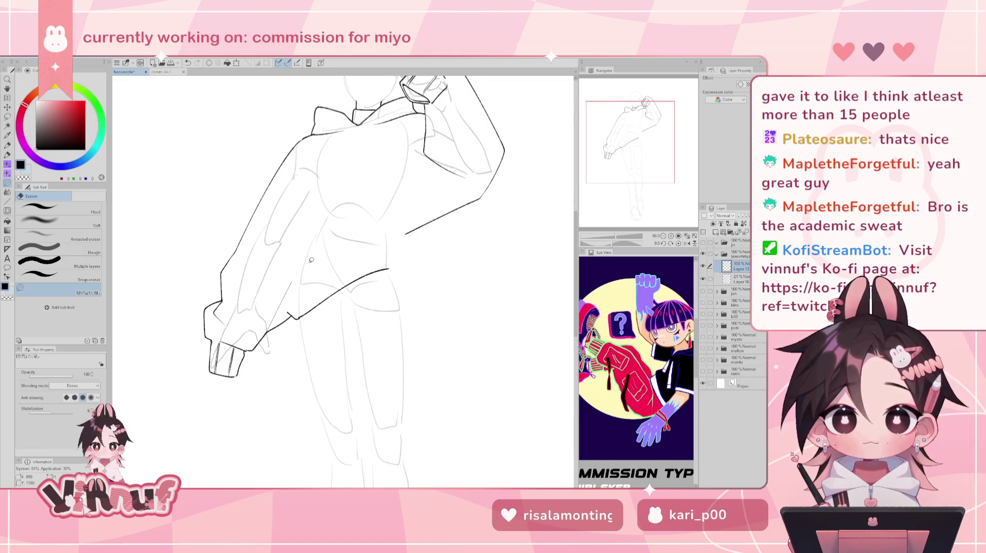
pyautogui.press('p')
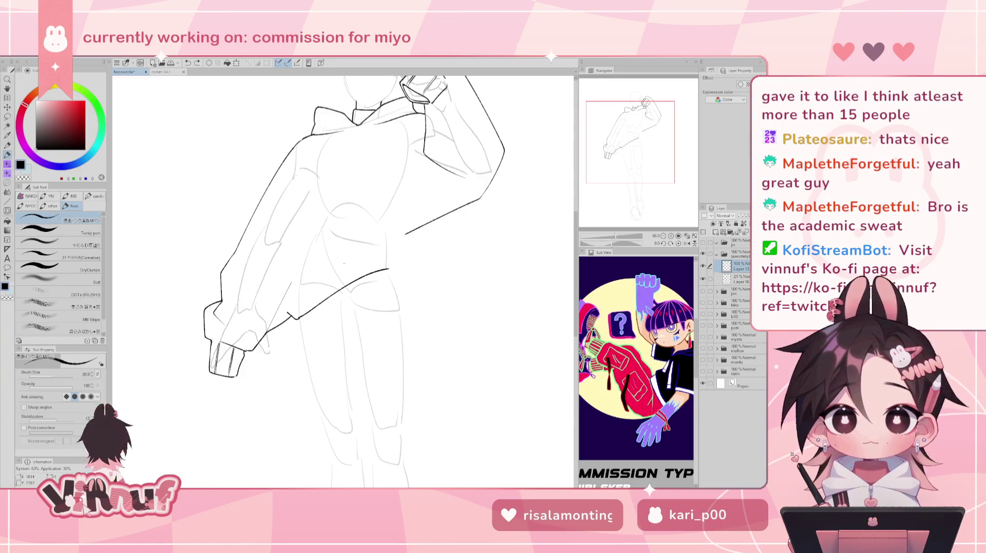
pyautogui.moveTo(343, 260)
pyautogui.mouseDown()
pyautogui.moveTo(386, 258)
pyautogui.moveTo(388, 270)
pyautogui.mouseUp()
pyautogui.hotkey('ctrl', 'z')
pyautogui.hotkey('ctrl', 'z')
pyautogui.hotkey('ctrl', 'z')
pyautogui.hotkey('ctrl', 'z')
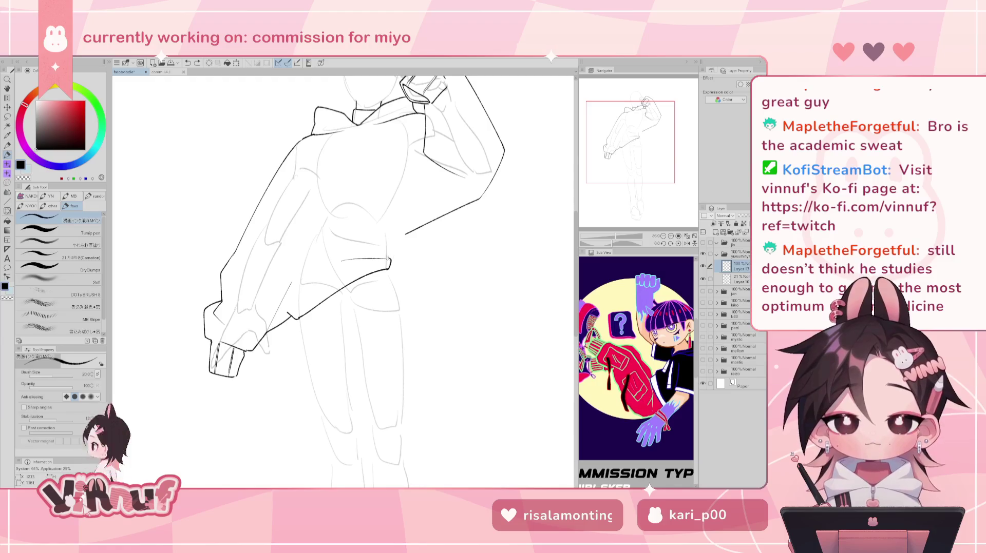
# Step: Ink the curved hem edge of the jacket, then view the whole jacket
pyautogui.hotkey('ctrl', 'z')
pyautogui.moveTo(403, 236); pyautogui.dragTo(391, 259)
pyautogui.hotkey('ctrl', 'z')
pyautogui.moveTo(403, 234)
pyautogui.mouseDown()
pyautogui.moveTo(408, 249)
pyautogui.moveTo(388, 260)
pyautogui.moveTo(407, 253)
pyautogui.mouseUp()
pyautogui.hotkey('ctrl', 'z')
pyautogui.hotkey('ctrl', 'z')
pyautogui.hotkey('ctrl', 'z')
pyautogui.hotkey('ctrl', 'z')
pyautogui.hotkey('ctrl', 'z')
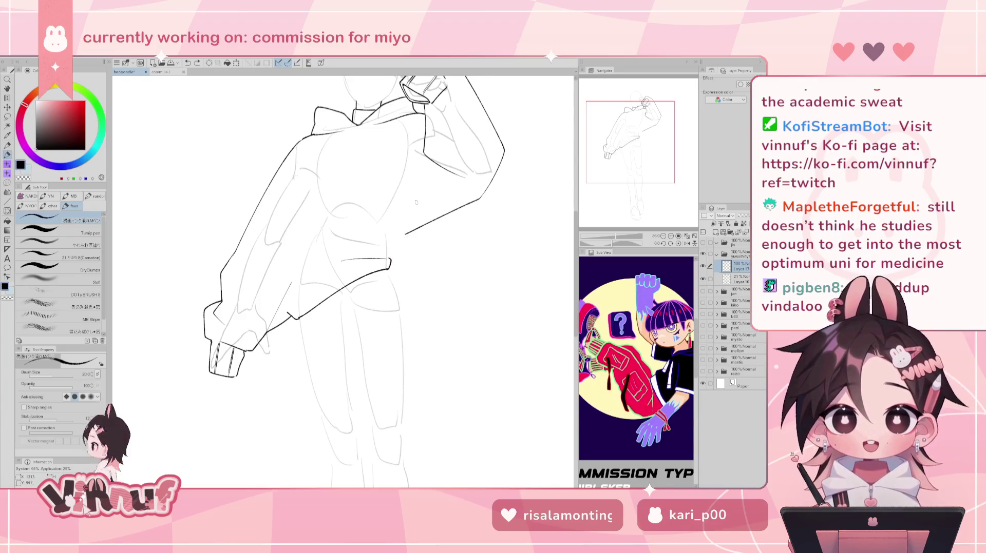
pyautogui.moveTo(405, 235)
pyautogui.mouseDown()
pyautogui.moveTo(393, 257)
pyautogui.moveTo(405, 234)
pyautogui.moveTo(407, 251)
pyautogui.mouseUp()
pyautogui.hotkey('ctrl', 'z')
pyautogui.hotkey('ctrl', 'z')
pyautogui.moveTo(416, 205); pyautogui.dragTo(389, 295)
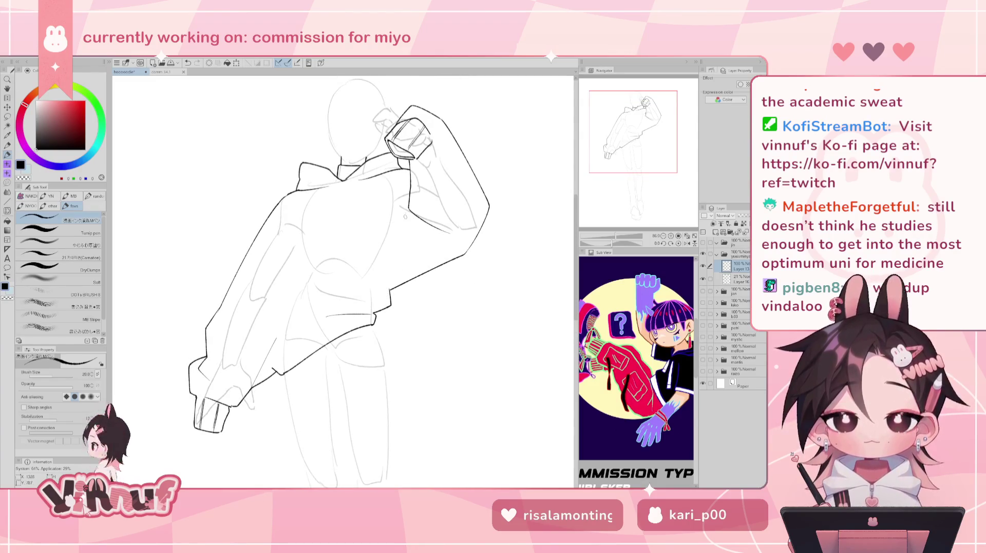
# Step: Redraw the vertical jacket hem stroke running down from the hip edge
pyautogui.moveTo(405, 206); pyautogui.dragTo(389, 258)
pyautogui.hotkey('ctrl', 'z')
pyautogui.hotkey('ctrl', 'z')
pyautogui.hotkey('ctrl', 'z')
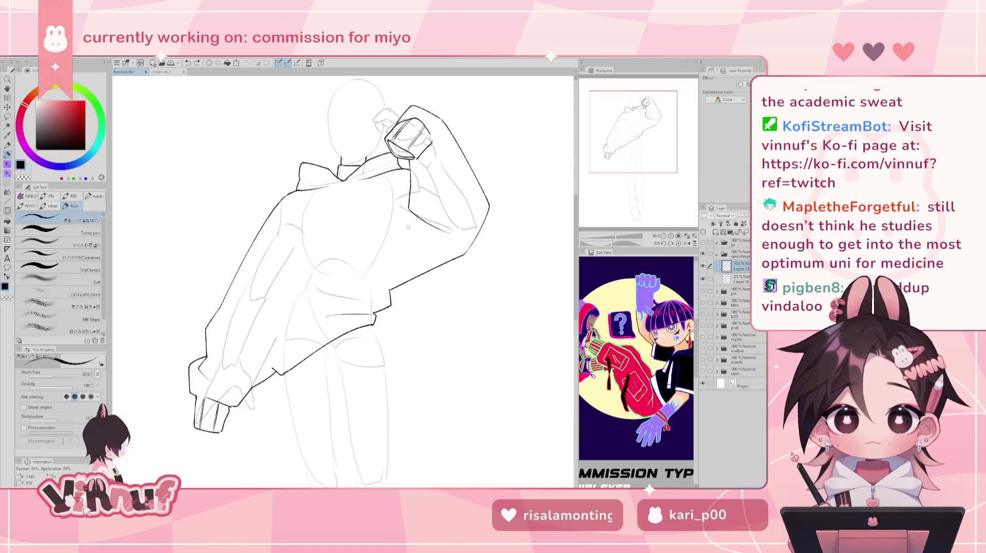
pyautogui.moveTo(390, 291); pyautogui.dragTo(405, 227)
pyautogui.hotkey('ctrl', 'z')
pyautogui.moveTo(391, 290); pyautogui.dragTo(406, 226)
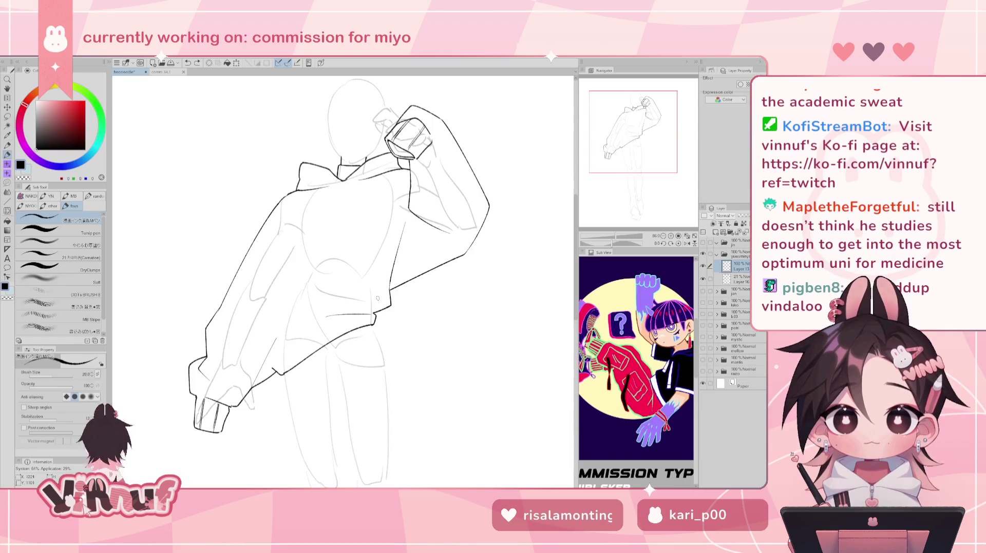
pyautogui.press('e')
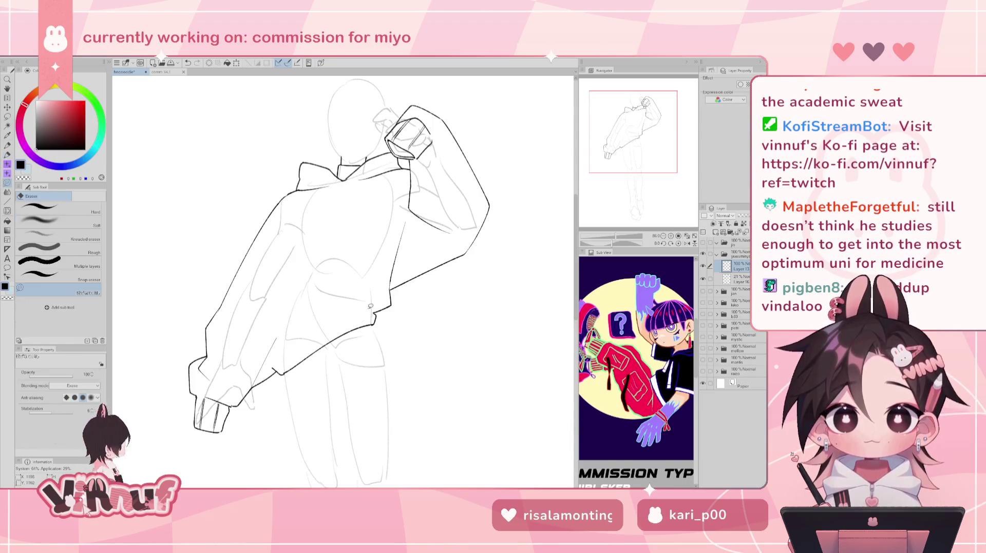
pyautogui.press('p')
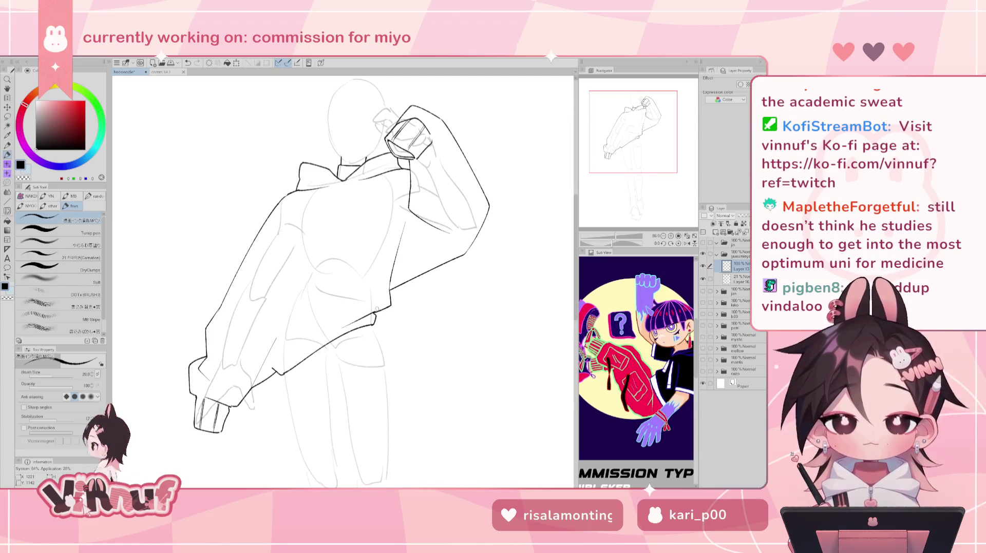
# Step: On a mirrored canvas, ink a short line along the jacket hem, then unflip
pyautogui.press('h')
pyautogui.hotkey('ctrl', 'z')
pyautogui.moveTo(311, 314); pyautogui.dragTo(350, 322)
pyautogui.hotkey('ctrl', 'z')
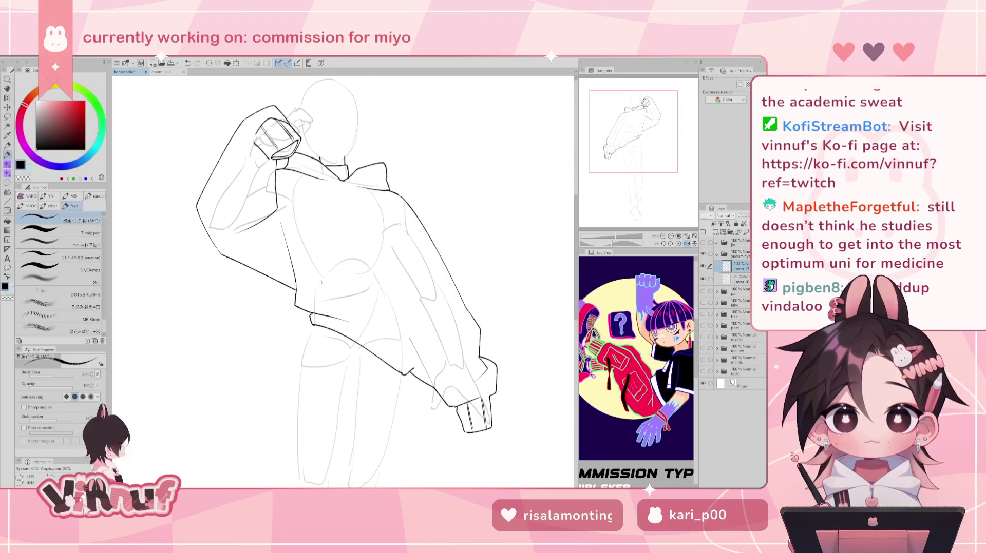
pyautogui.press('h')
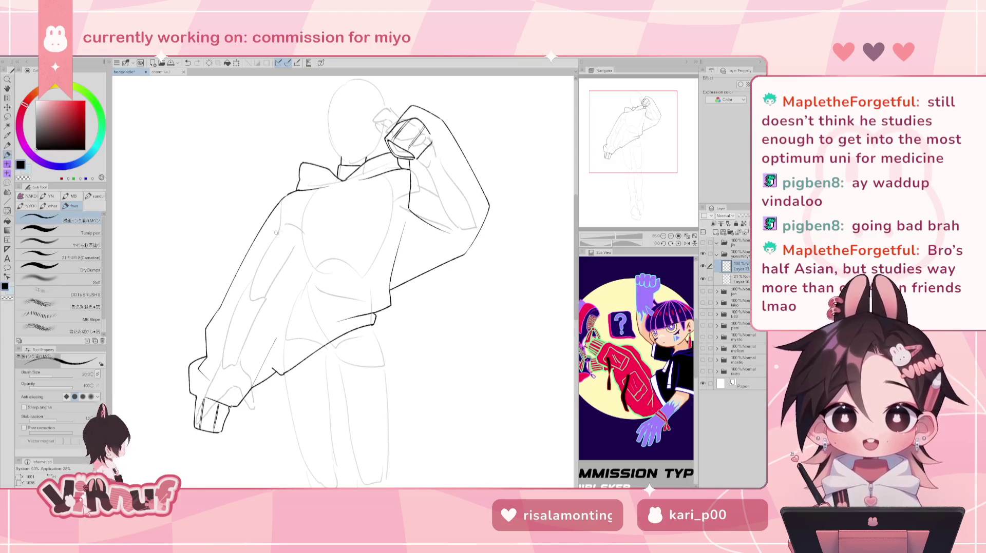
# Step: Ink a short vertical line on the lower jacket, undoing and retrying it several times
pyautogui.moveTo(288, 211); pyautogui.dragTo(269, 339)
pyautogui.hotkey('ctrl', 'z')
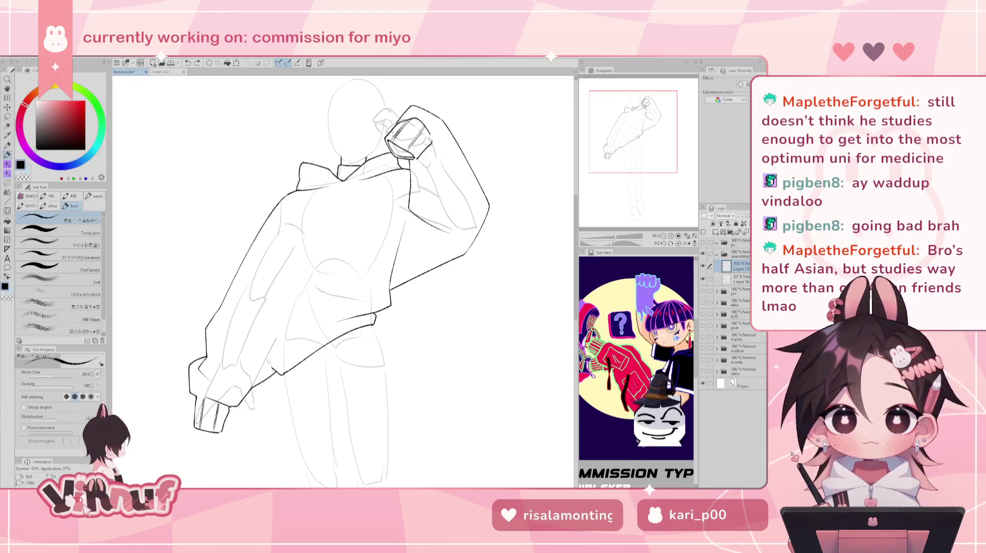
pyautogui.moveTo(262, 356); pyautogui.dragTo(271, 287)
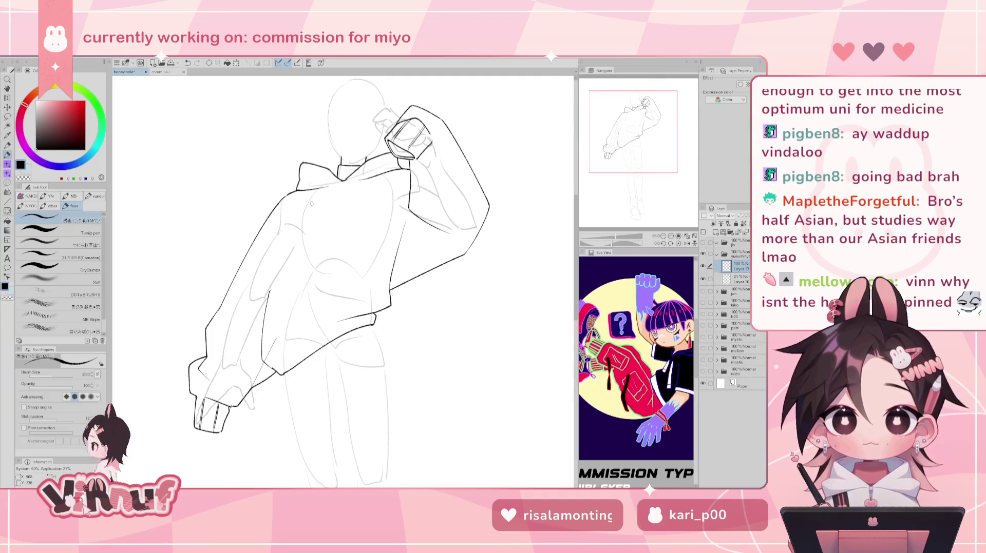
pyautogui.moveTo(275, 284); pyautogui.dragTo(276, 215)
pyautogui.hotkey('ctrl', 'z')
pyautogui.hotkey('ctrl', 'z')
pyautogui.moveTo(270, 294); pyautogui.dragTo(268, 220)
pyautogui.hotkey('ctrl', 'z')
pyautogui.moveTo(268, 285)
pyautogui.mouseDown()
pyautogui.moveTo(275, 213)
pyautogui.moveTo(275, 296)
pyautogui.mouseUp()
# Step: Try short strokes beside the lower jacket line, undoing the rejected attempts
pyautogui.hotkey('ctrl', 'z')
pyautogui.hotkey('ctrl', 'z')
pyautogui.hotkey('ctrl', 'z')
pyautogui.hotkey('ctrl', 'z')
pyautogui.hotkey('ctrl', 'z')
pyautogui.hotkey('ctrl', 'z')
pyautogui.moveTo(275, 242)
pyautogui.mouseDown()
pyautogui.moveTo(281, 285)
pyautogui.moveTo(281, 208)
pyautogui.mouseUp()
pyautogui.hotkey('ctrl', 'z')
pyautogui.hotkey('ctrl', 'z')
pyautogui.moveTo(270, 288)
pyautogui.mouseDown()
pyautogui.moveTo(280, 215)
pyautogui.moveTo(277, 273)
pyautogui.mouseUp()
pyautogui.hotkey('ctrl', 'z')
pyautogui.hotkey('ctrl', 'z')
pyautogui.moveTo(281, 215); pyautogui.dragTo(275, 282)
pyautogui.hotkey('ctrl', 'z')
pyautogui.moveTo(282, 235); pyautogui.dragTo(281, 245)
pyautogui.moveTo(282, 204); pyautogui.dragTo(280, 269)
pyautogui.hotkey('ctrl', 'z')
pyautogui.moveTo(282, 209)
pyautogui.mouseDown()
pyautogui.moveTo(271, 290)
pyautogui.moveTo(278, 255)
pyautogui.mouseUp()
pyautogui.hotkey('ctrl', 'z')
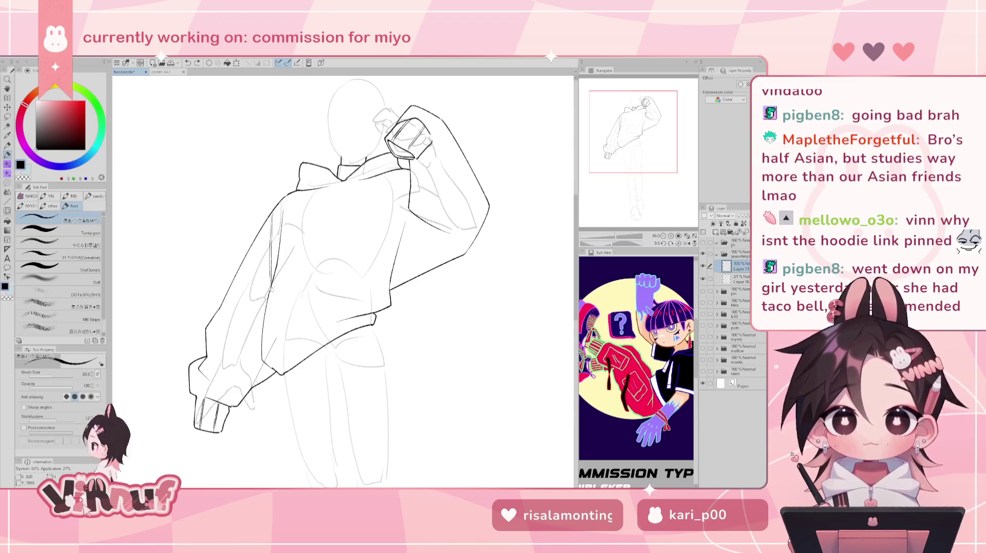
pyautogui.press('e')
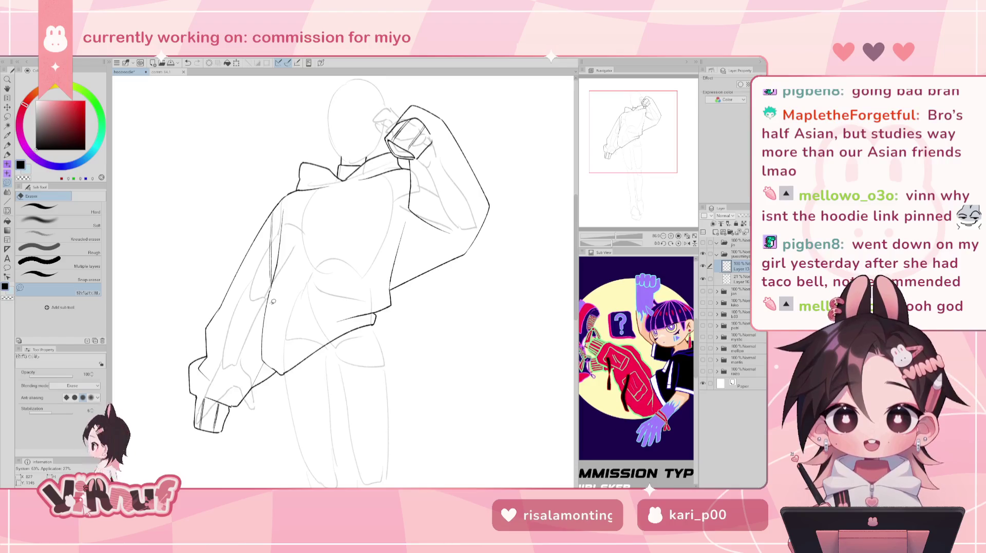
# Step: Erase the stray line on the jacket's left side and the hook at the sleeve join
pyautogui.moveTo(262, 354)
pyautogui.mouseDown()
pyautogui.moveTo(267, 319)
pyautogui.moveTo(270, 364)
pyautogui.mouseUp()
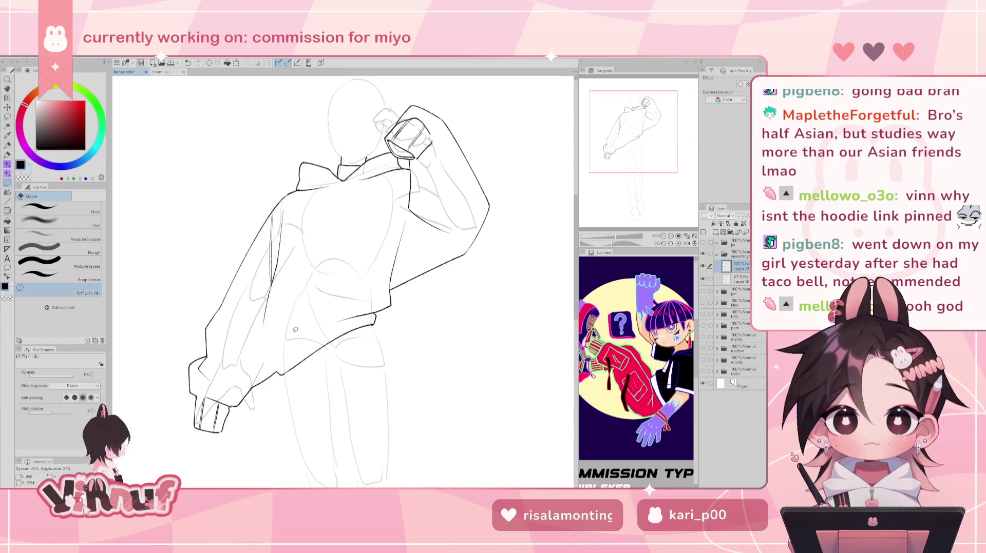
pyautogui.press('p')
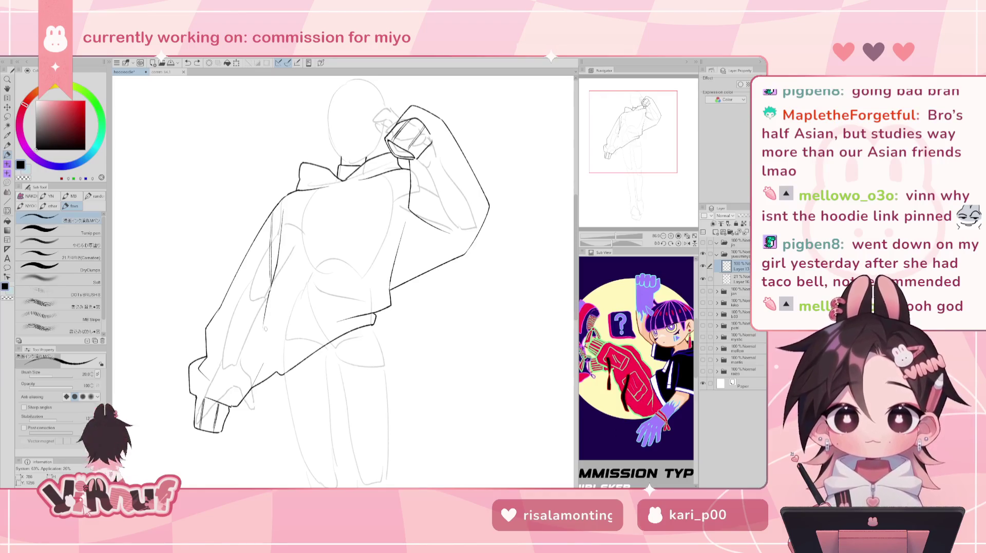
pyautogui.press('e')
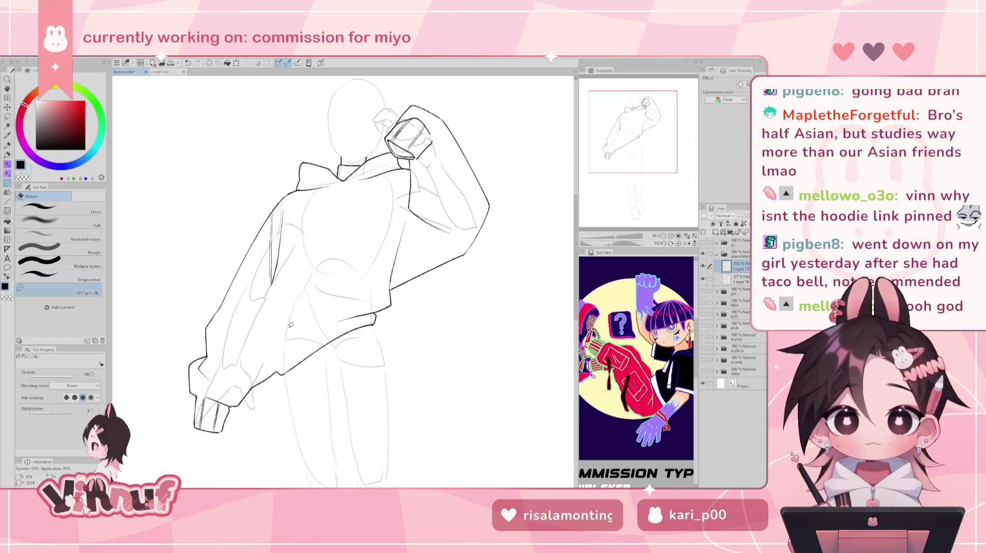
pyautogui.press('p')
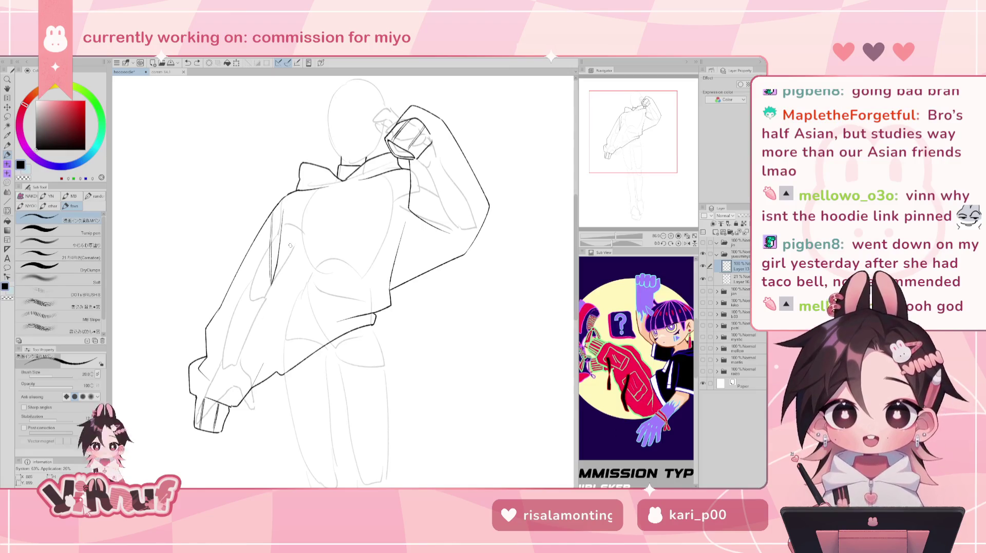
pyautogui.press('e')
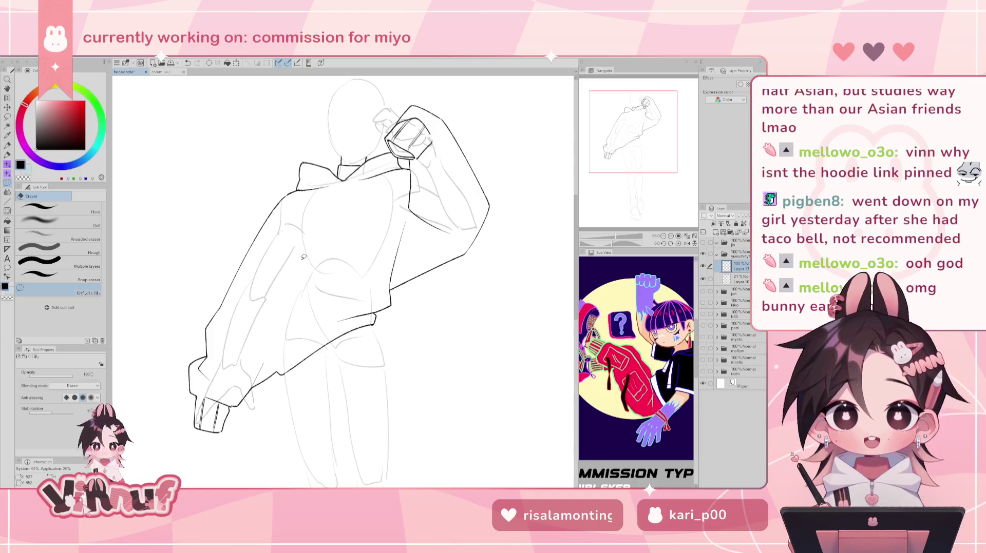
pyautogui.press('p')
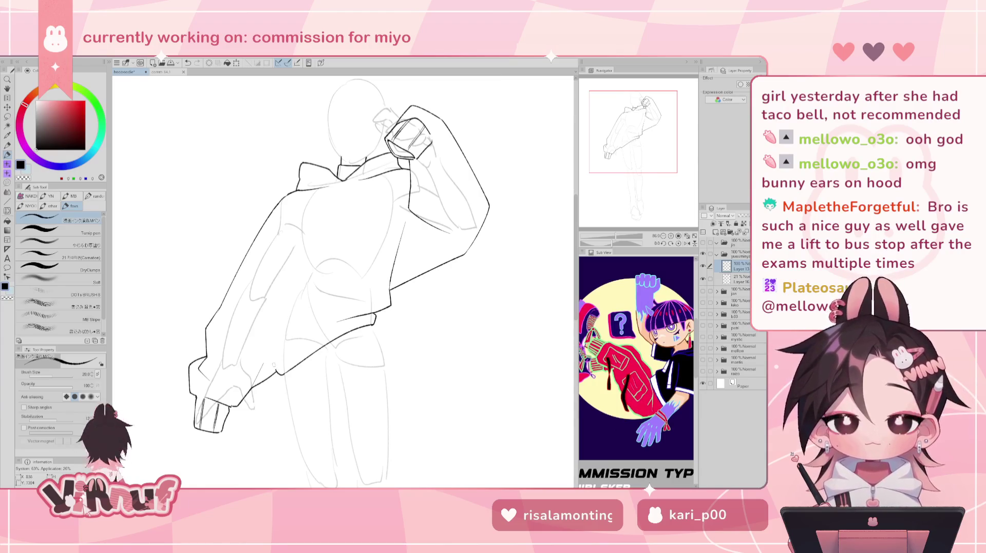
pyautogui.press('e')
pyautogui.moveTo(282, 378); pyautogui.dragTo(277, 369)
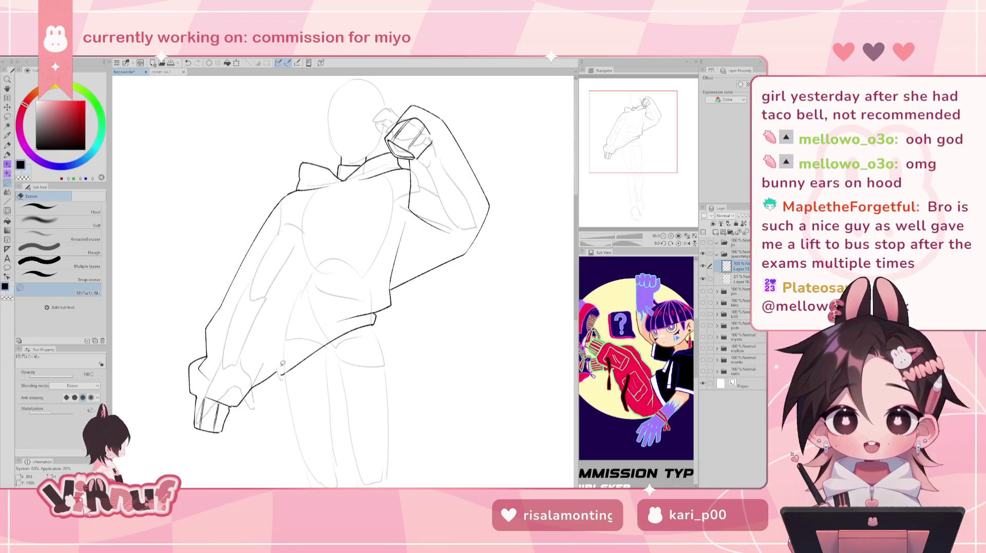
pyautogui.press('p')
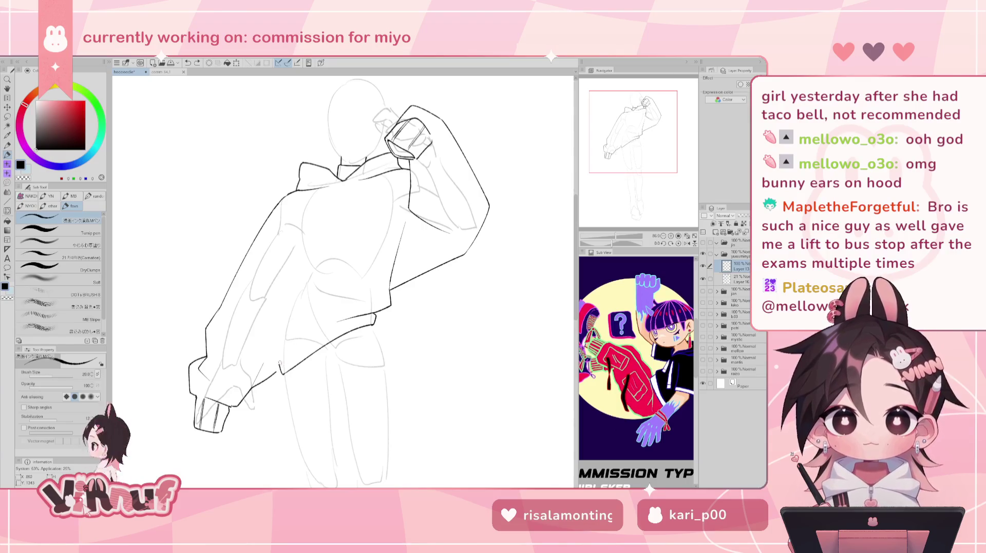
# Step: Ink a short line at the sleeve-body junction and try strokes down the jacket side
pyautogui.moveTo(279, 364); pyautogui.dragTo(291, 349)
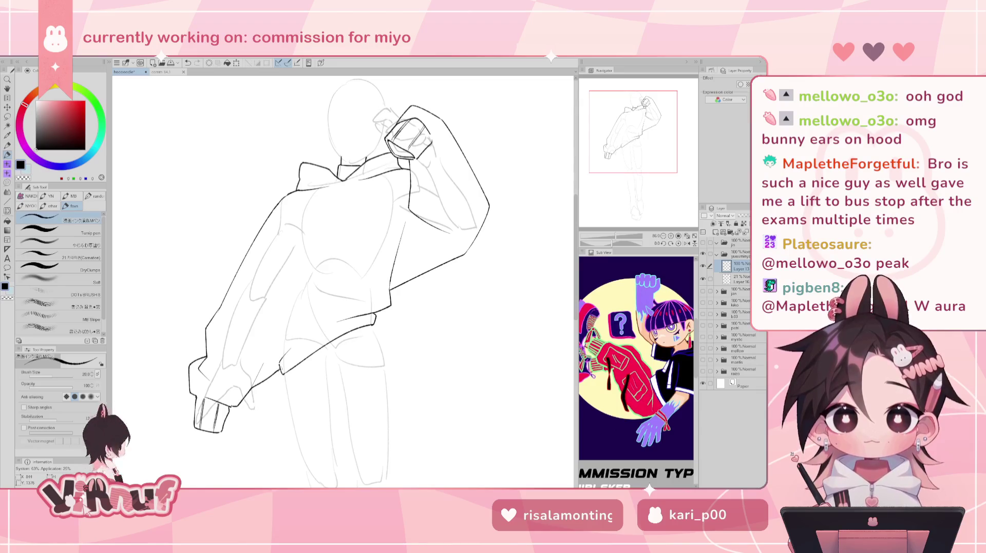
pyautogui.moveTo(279, 363); pyautogui.dragTo(262, 315)
pyautogui.hotkey('ctrl', 'z')
pyautogui.hotkey('ctrl', 'z')
pyautogui.moveTo(247, 266); pyautogui.dragTo(276, 335)
pyautogui.hotkey('ctrl', 'z')
pyautogui.hotkey('ctrl', 'z')
pyautogui.moveTo(246, 258); pyautogui.dragTo(279, 352)
# Step: Redraw the sleeve line down to the junction in clean ink, retrying until it looks right
pyautogui.hotkey('ctrl', 'z')
pyautogui.hotkey('ctrl', 'z')
pyautogui.hotkey('ctrl', 'z')
pyautogui.moveTo(271, 309); pyautogui.dragTo(277, 340)
pyautogui.hotkey('ctrl', 'z')
pyautogui.hotkey('ctrl', 'z')
pyautogui.moveTo(271, 306); pyautogui.dragTo(278, 364)
pyautogui.hotkey('ctrl', 'z')
pyautogui.hotkey('ctrl', 'z')
pyautogui.hotkey('ctrl', 'z')
pyautogui.moveTo(271, 311); pyautogui.dragTo(280, 363)
pyautogui.hotkey('ctrl', 'z')
pyautogui.moveTo(270, 309); pyautogui.dragTo(279, 363)
pyautogui.hotkey('ctrl', 'z')
pyautogui.moveTo(270, 310); pyautogui.dragTo(278, 360)
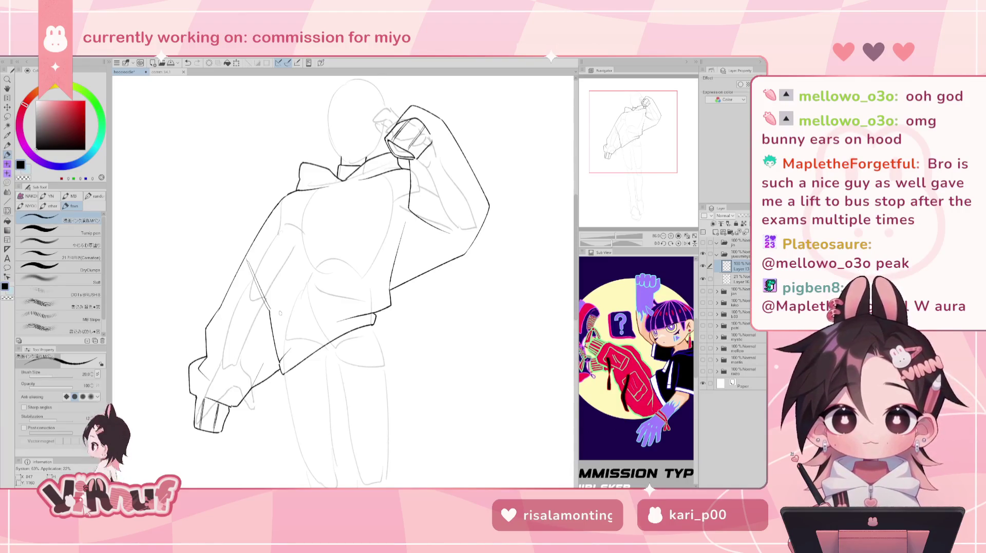
pyautogui.hotkey('ctrl', 'z')
pyautogui.moveTo(266, 306); pyautogui.dragTo(273, 333)
pyautogui.hotkey('ctrl', 'z')
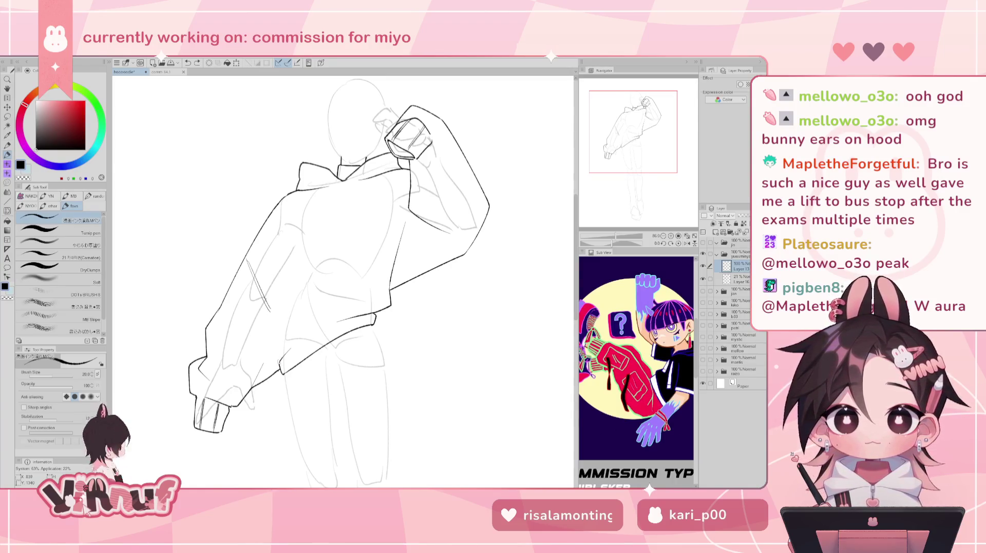
pyautogui.moveTo(270, 314); pyautogui.dragTo(278, 363)
pyautogui.hotkey('ctrl', 'z')
pyautogui.moveTo(270, 312); pyautogui.dragTo(280, 364)
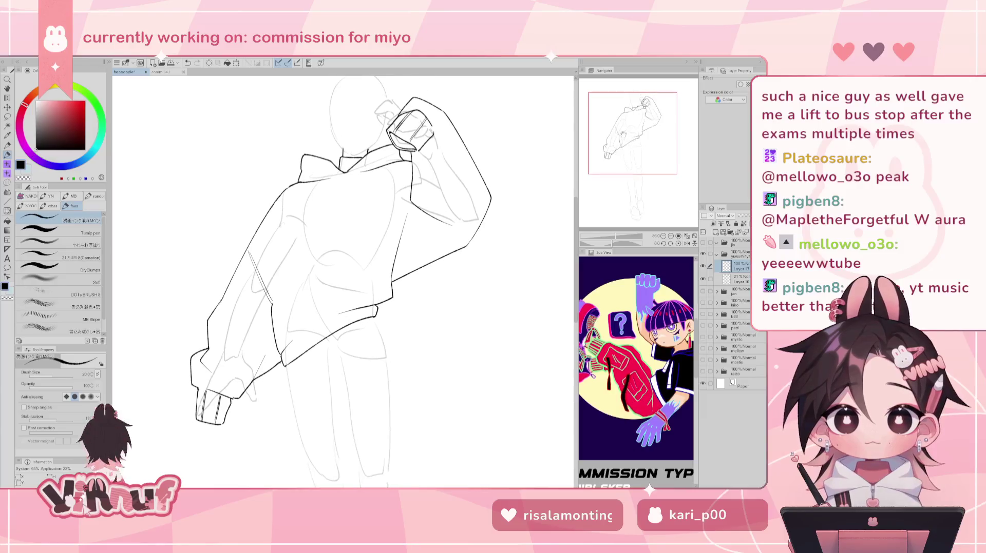
# Step: Draw the diagonal fold line on the left sleeve, redrawing it several times
pyautogui.moveTo(249, 251); pyautogui.dragTo(272, 309)
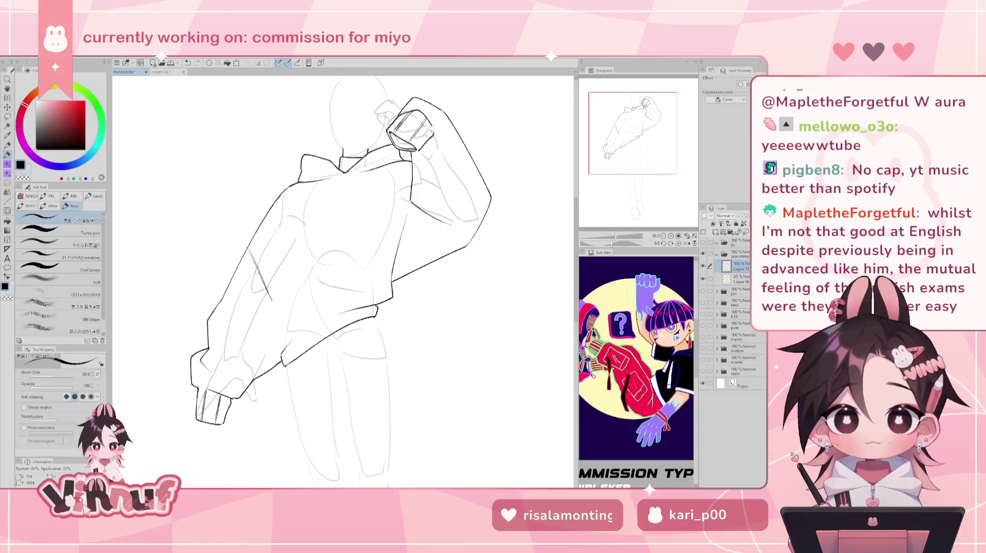
pyautogui.moveTo(249, 252); pyautogui.dragTo(272, 302)
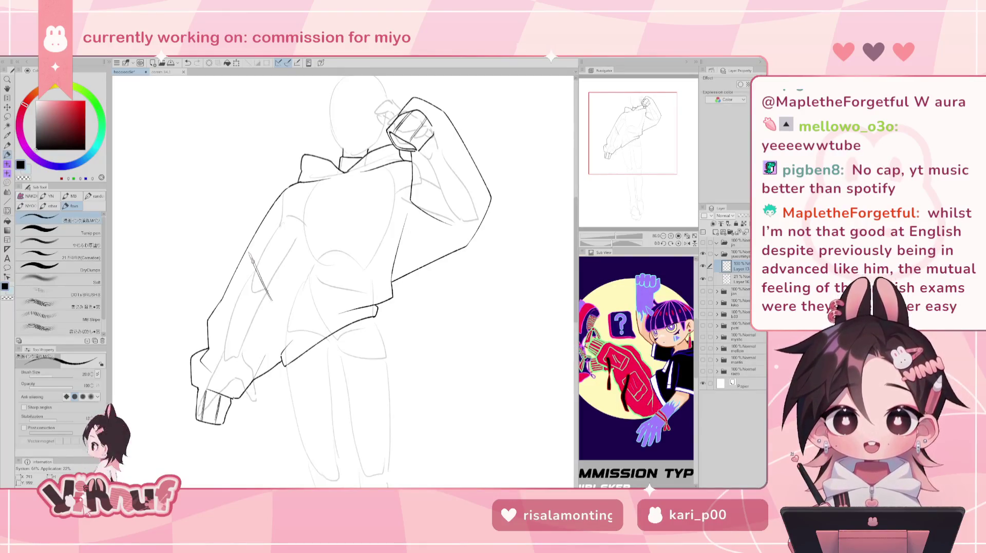
pyautogui.moveTo(249, 253); pyautogui.dragTo(272, 304)
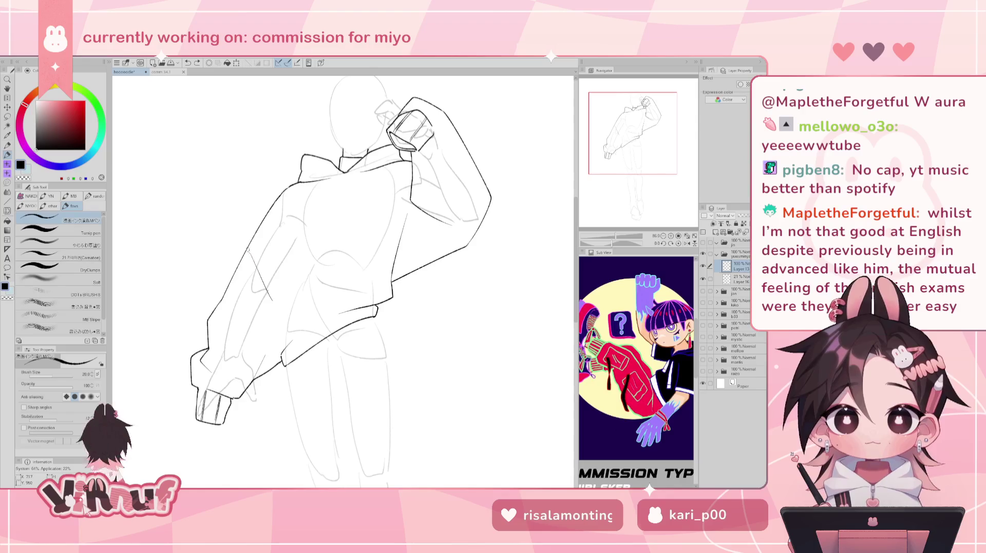
pyautogui.hotkey('ctrl', 'z')
pyautogui.moveTo(249, 254); pyautogui.dragTo(271, 302)
pyautogui.hotkey('ctrl', 'z')
pyautogui.moveTo(248, 252); pyautogui.dragTo(271, 301)
pyautogui.hotkey('ctrl', 'z')
pyautogui.hotkey('ctrl', 'z')
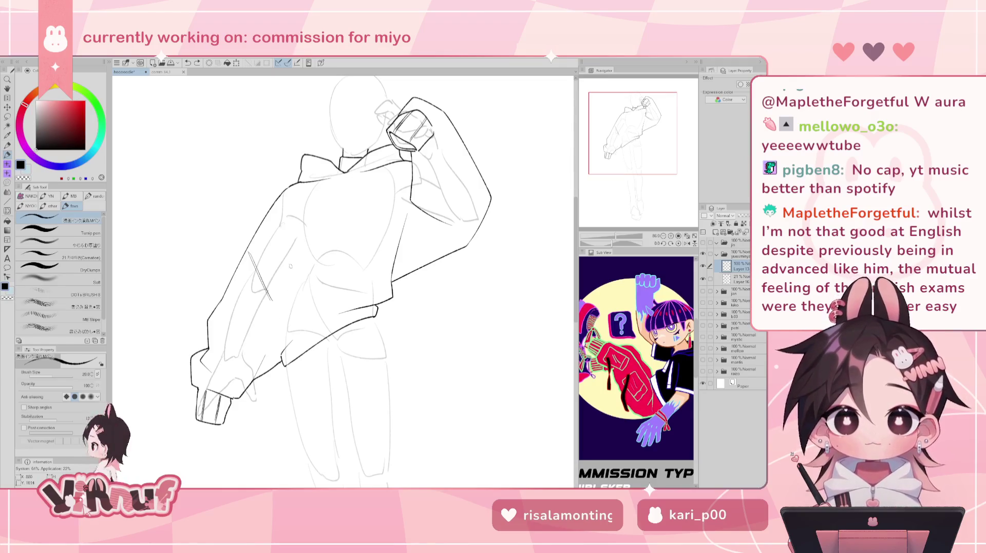
# Step: Ink a long vertical line down the jacket all the way to the hem
pyautogui.moveTo(277, 215); pyautogui.dragTo(272, 322)
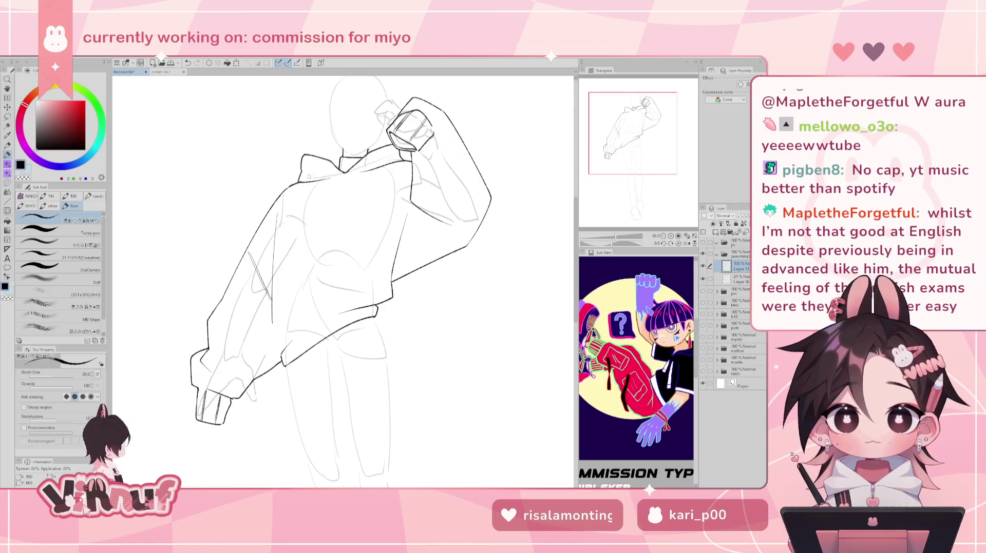
pyautogui.moveTo(271, 291); pyautogui.dragTo(273, 304)
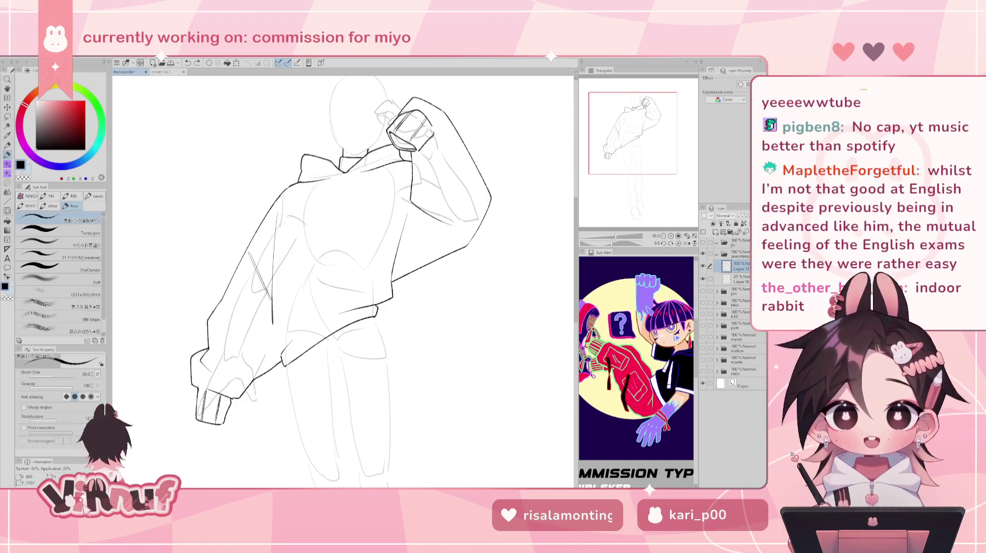
pyautogui.moveTo(272, 301); pyautogui.dragTo(276, 350)
pyautogui.hotkey('ctrl', 'z')
pyautogui.hotkey('ctrl', 'z')
pyautogui.hotkey('ctrl', 'z')
pyautogui.moveTo(272, 300); pyautogui.dragTo(280, 353)
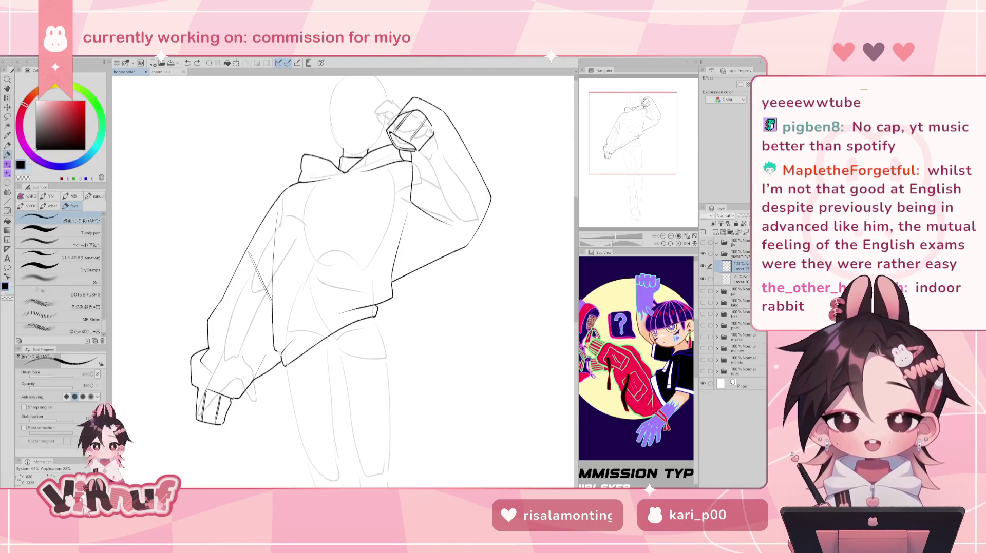
pyautogui.hotkey('ctrl', 'z')
pyautogui.hotkey('ctrl', 'z')
pyautogui.moveTo(272, 302); pyautogui.dragTo(275, 349)
pyautogui.hotkey('ctrl', 'z')
pyautogui.moveTo(272, 302); pyautogui.dragTo(282, 364)
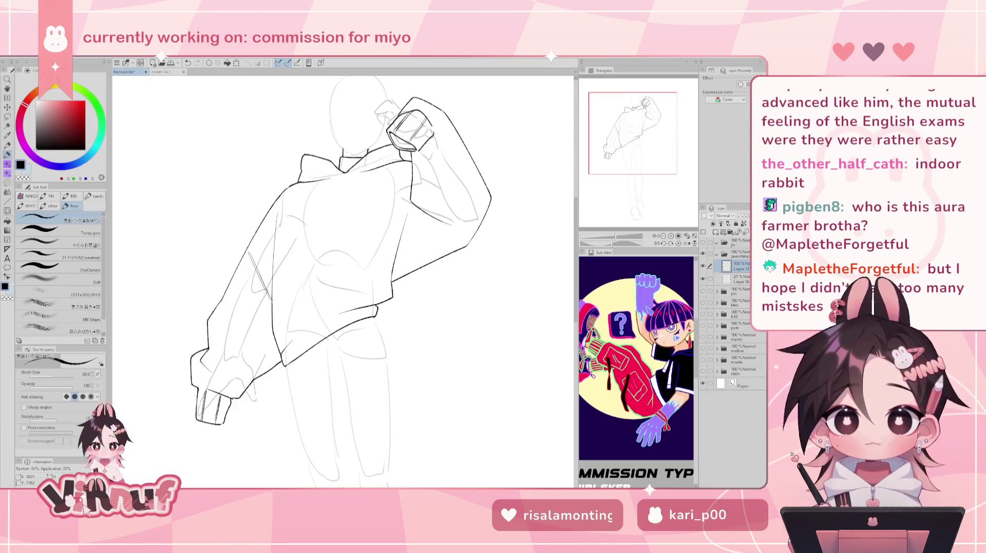
pyautogui.press('e')
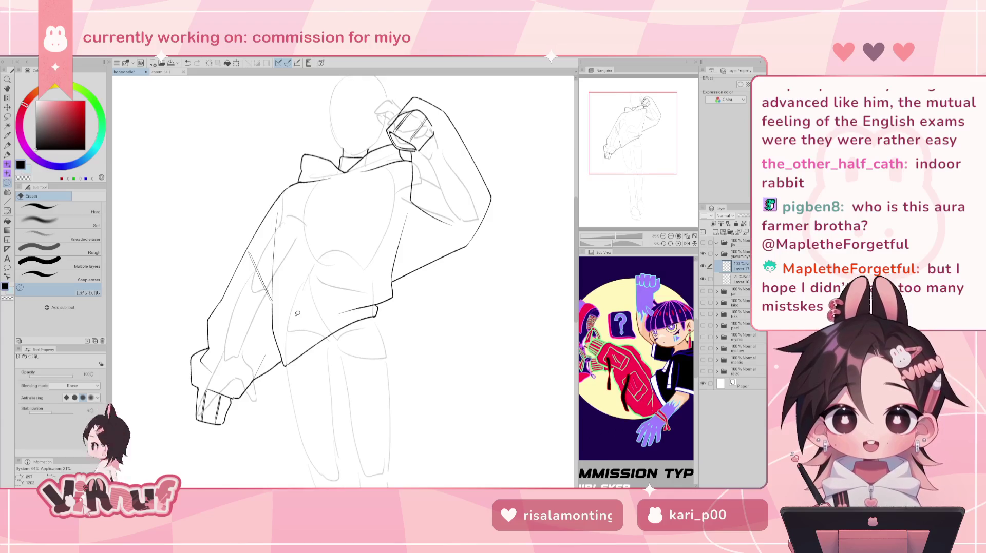
pyautogui.press('p')
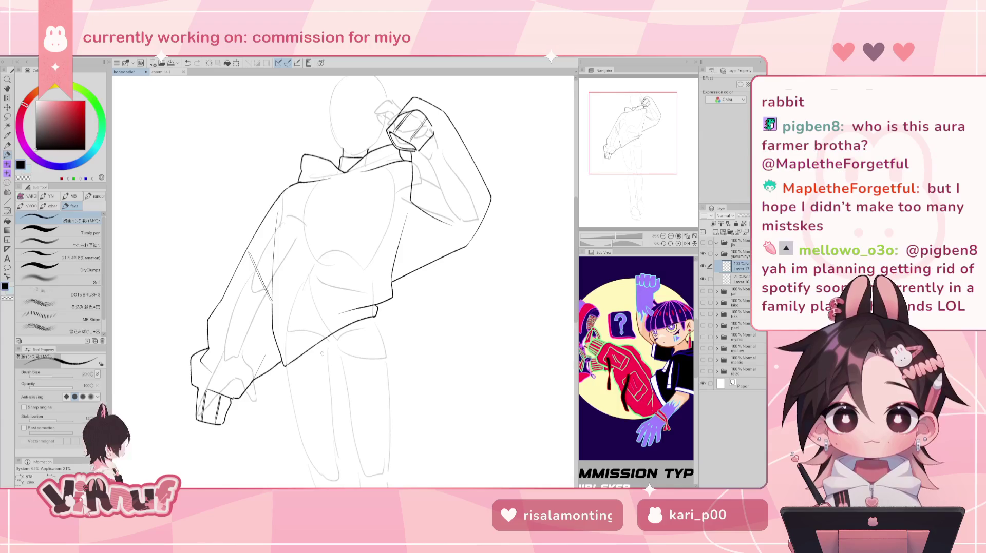
pyautogui.moveTo(398, 244); pyautogui.dragTo(390, 264)
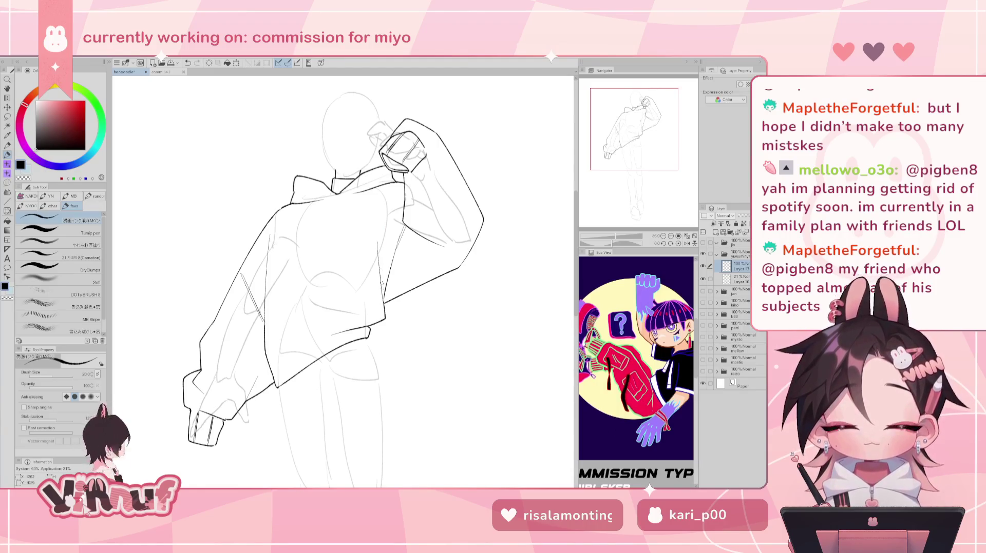
# Step: Erase the stray tail of the raised sleeve's line and retry extending its lower edge
pyautogui.press('e')
pyautogui.moveTo(384, 304); pyautogui.dragTo(391, 299)
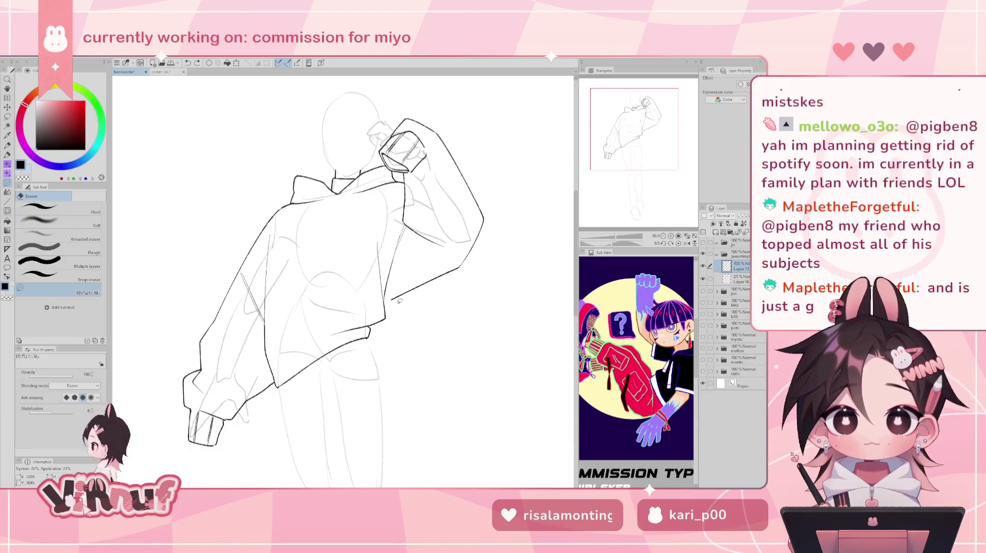
pyautogui.moveTo(422, 291); pyautogui.dragTo(401, 288)
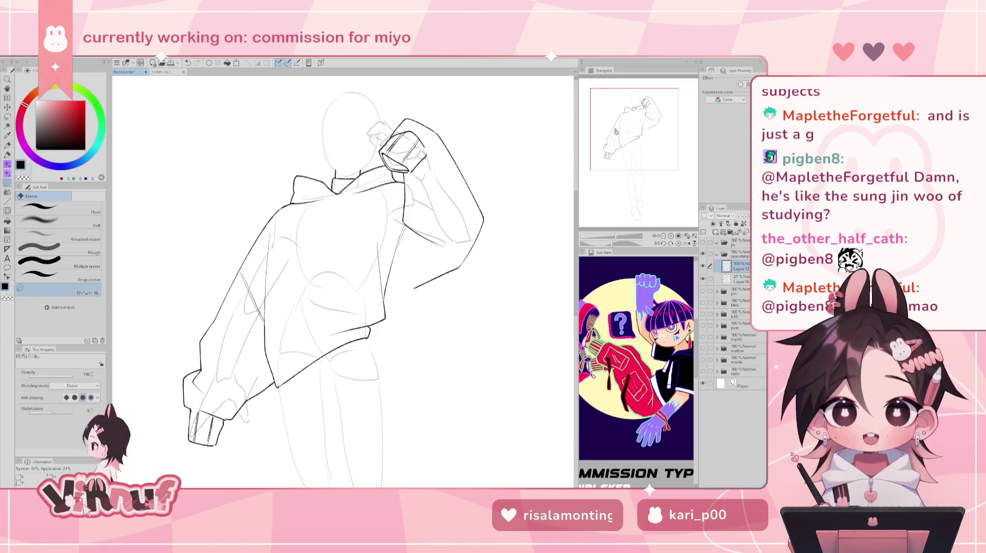
pyautogui.moveTo(428, 283)
pyautogui.mouseDown()
pyautogui.moveTo(441, 281)
pyautogui.moveTo(416, 297)
pyautogui.mouseUp()
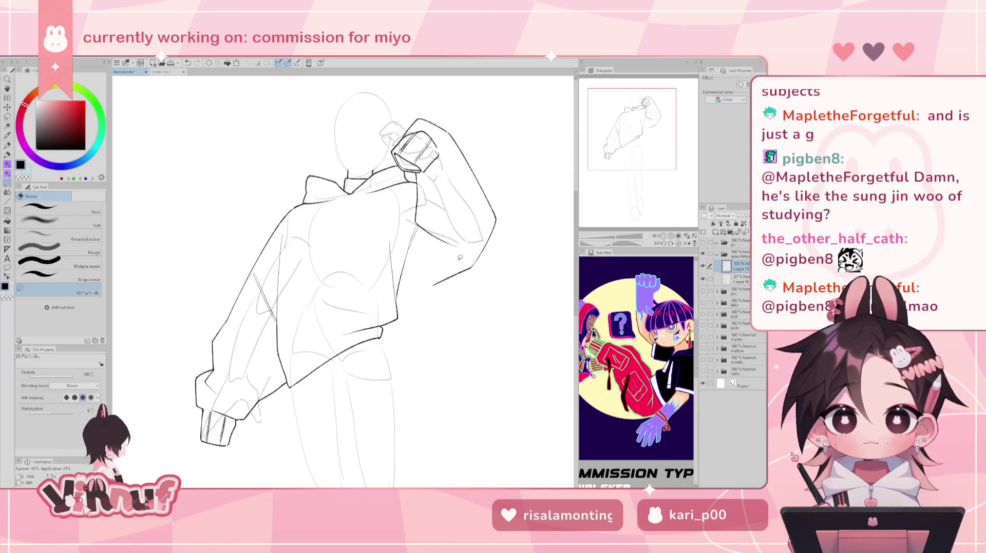
pyautogui.hotkey('ctrl', 'z')
pyautogui.hotkey('ctrl', 'y')
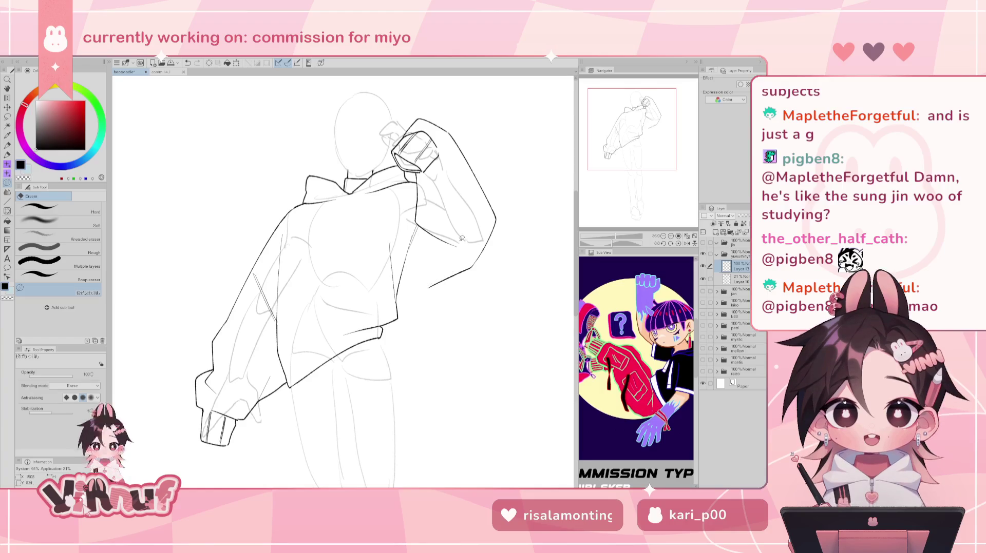
pyautogui.press('p')
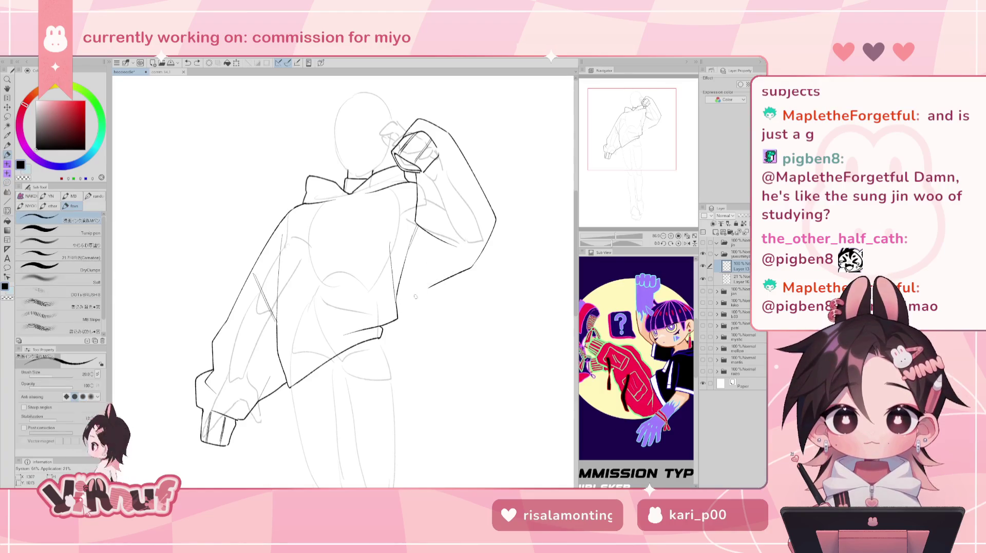
pyautogui.moveTo(428, 288)
pyautogui.mouseDown()
pyautogui.moveTo(399, 306)
pyautogui.moveTo(433, 282)
pyautogui.mouseUp()
pyautogui.hotkey('ctrl', 'z')
pyautogui.hotkey('ctrl', 'z')
pyautogui.hotkey('ctrl', 'z')
pyautogui.hotkey('ctrl', 'z')
# Step: Extend the sleeve's outer edge line while the canvas view is mirrored horizontally
pyautogui.press('h')
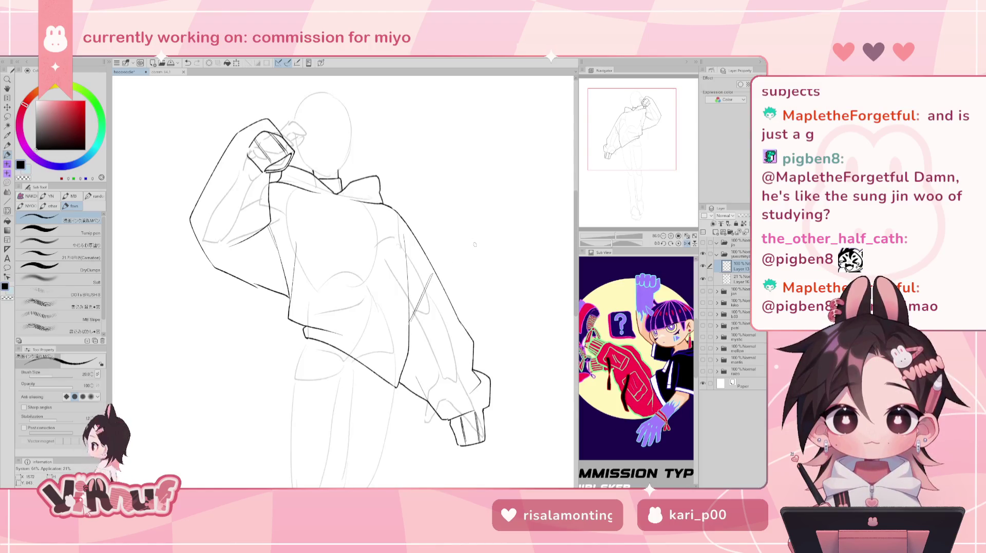
pyautogui.press('e')
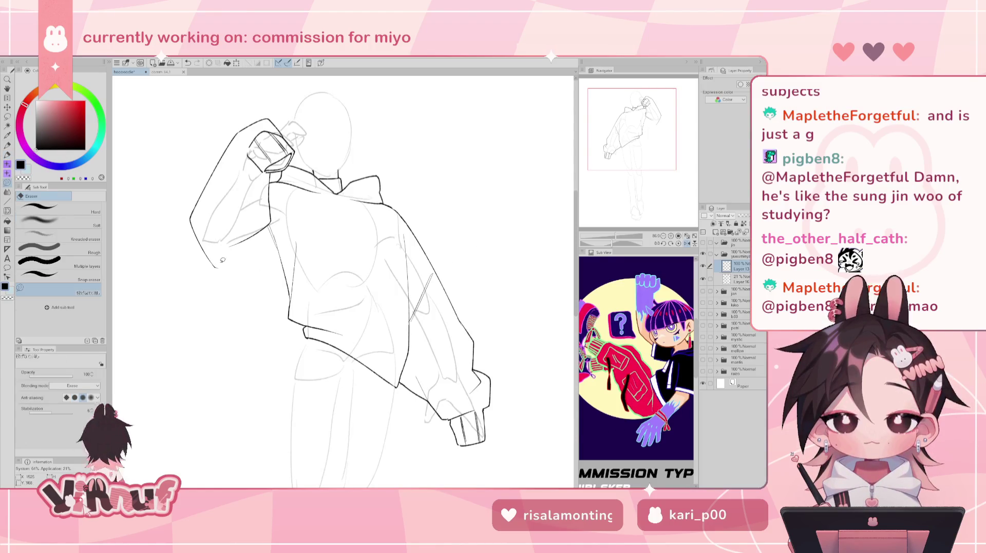
pyautogui.press('p')
pyautogui.moveTo(212, 265); pyautogui.dragTo(276, 287)
pyautogui.hotkey('ctrl', 'z')
pyautogui.moveTo(216, 266); pyautogui.dragTo(289, 293)
pyautogui.press('h')
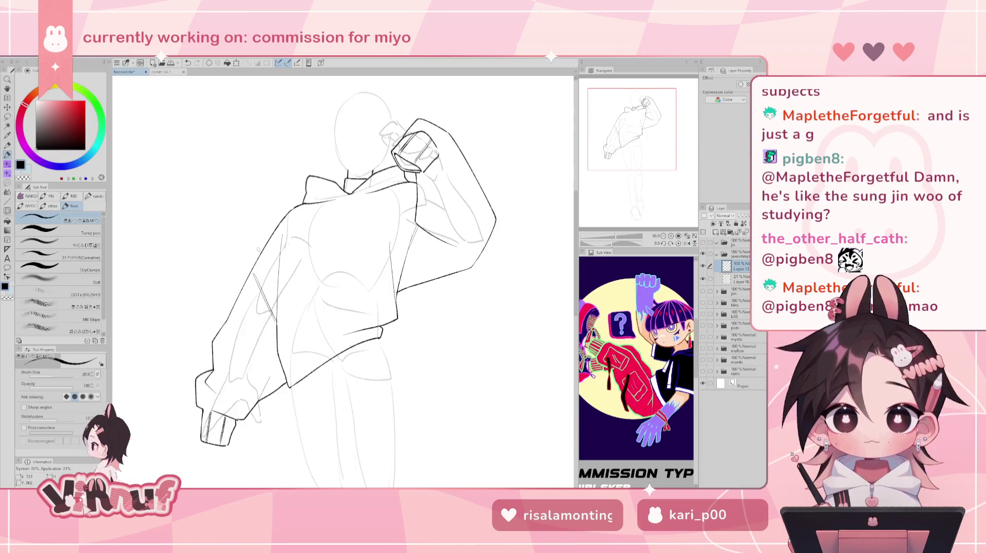
# Step: Test short touch-up strokes along the jacket hem, undoing the rejected ones
pyautogui.moveTo(363, 337); pyautogui.dragTo(375, 341)
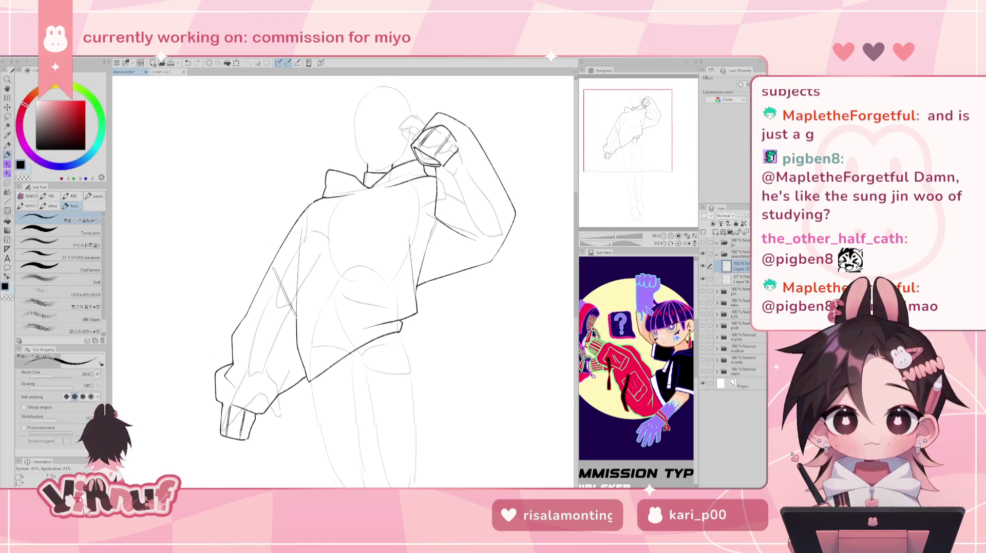
pyautogui.press('e')
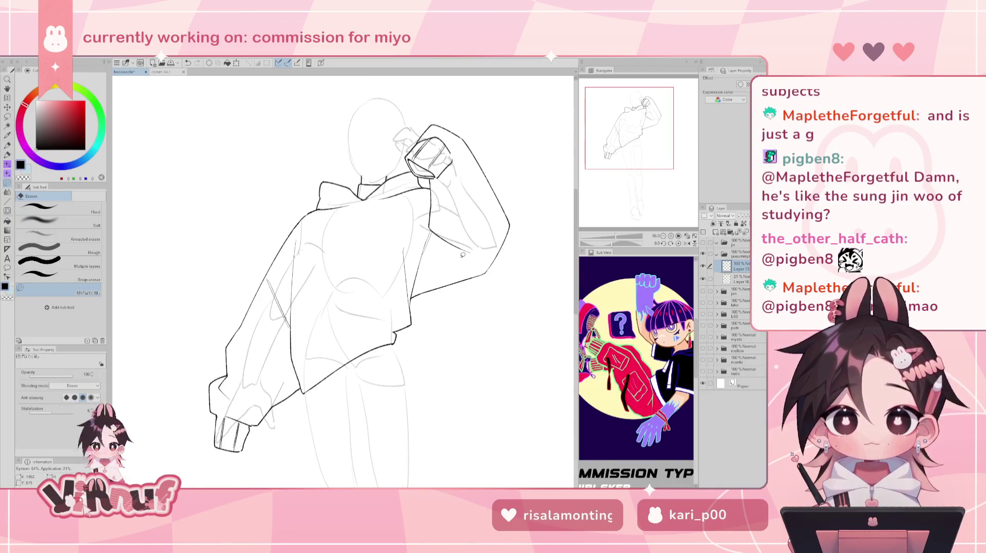
pyautogui.press('p')
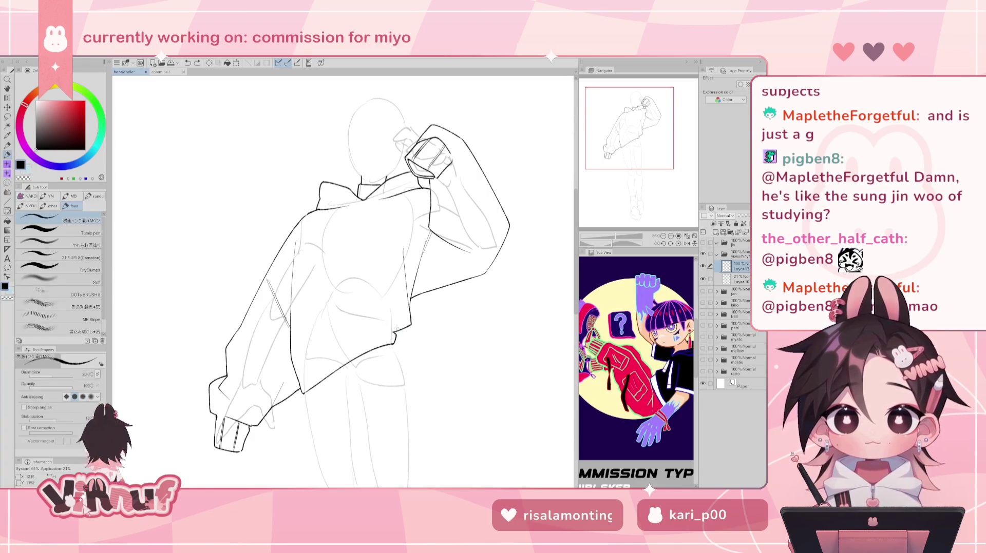
pyautogui.moveTo(393, 327); pyautogui.dragTo(369, 332)
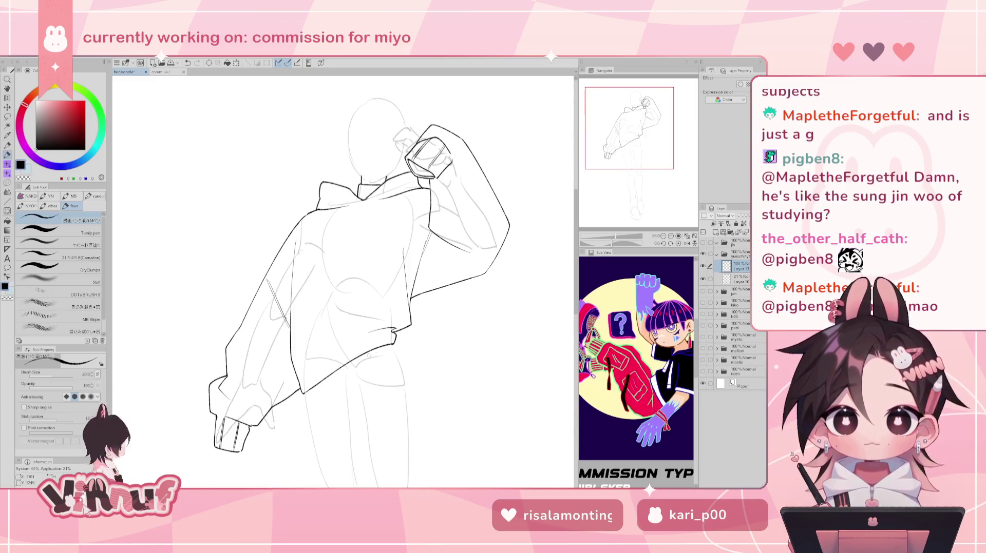
pyautogui.hotkey('ctrl', 'z')
pyautogui.moveTo(394, 325)
pyautogui.mouseDown()
pyautogui.moveTo(357, 355)
pyautogui.moveTo(396, 334)
pyautogui.mouseUp()
pyautogui.hotkey('ctrl', 'z')
pyautogui.hotkey('ctrl', 'z')
pyautogui.hotkey('ctrl', 'z')
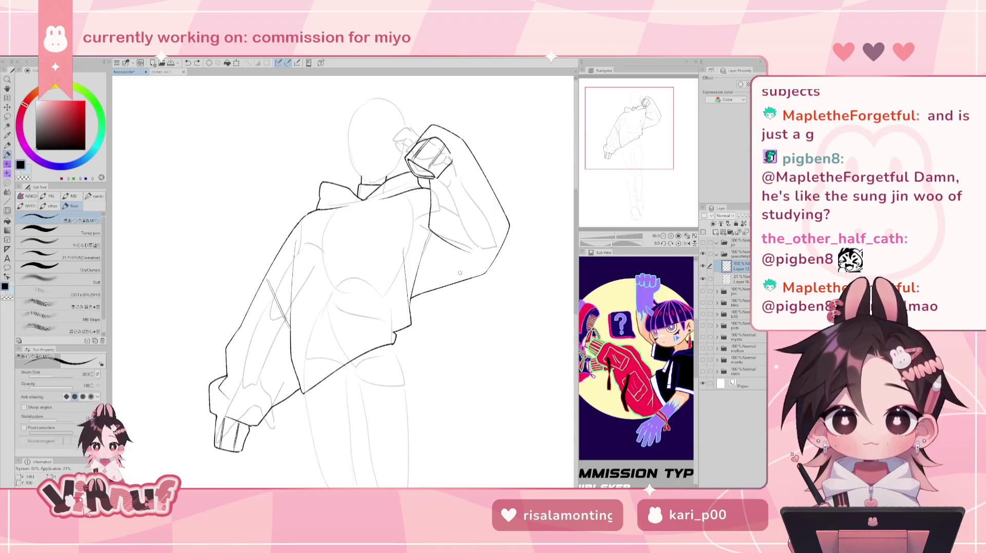
pyautogui.press('h')
pyautogui.moveTo(292, 335)
pyautogui.mouseDown()
pyautogui.moveTo(332, 328)
pyautogui.moveTo(300, 338)
pyautogui.moveTo(321, 348)
pyautogui.mouseUp()
pyautogui.hotkey('ctrl', 'z')
pyautogui.hotkey('ctrl', 'z')
pyautogui.hotkey('ctrl', 'z')
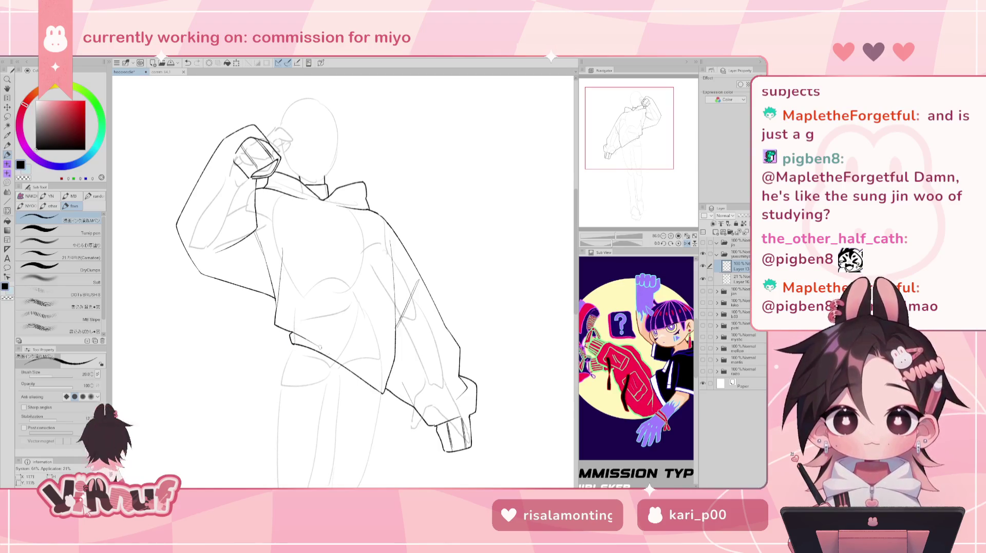
# Step: Restore the unmirrored view and move the canvas to the lower jacket and legs
pyautogui.press('h')
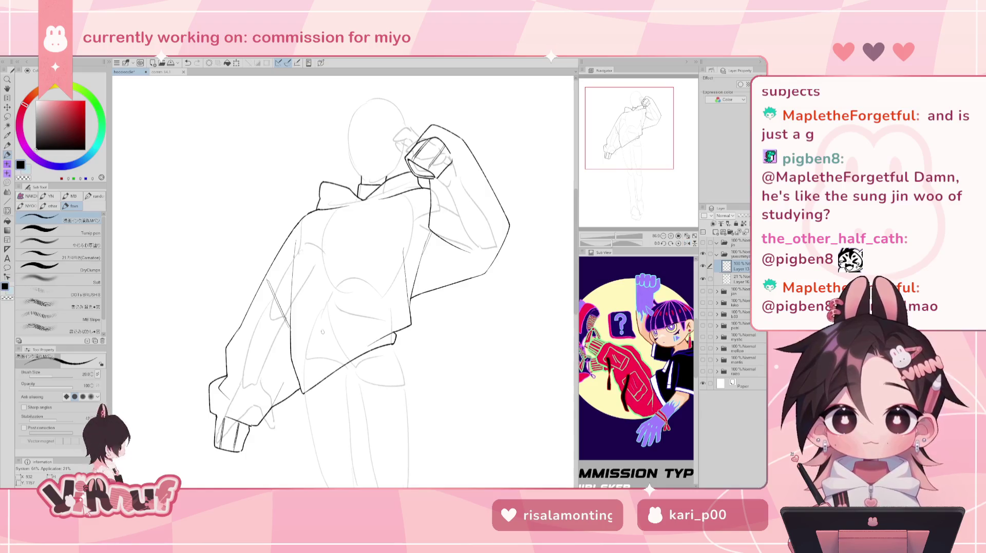
pyautogui.moveTo(649, 142)
pyautogui.mouseDown()
pyautogui.moveTo(654, 132)
pyautogui.moveTo(650, 141)
pyautogui.mouseUp()
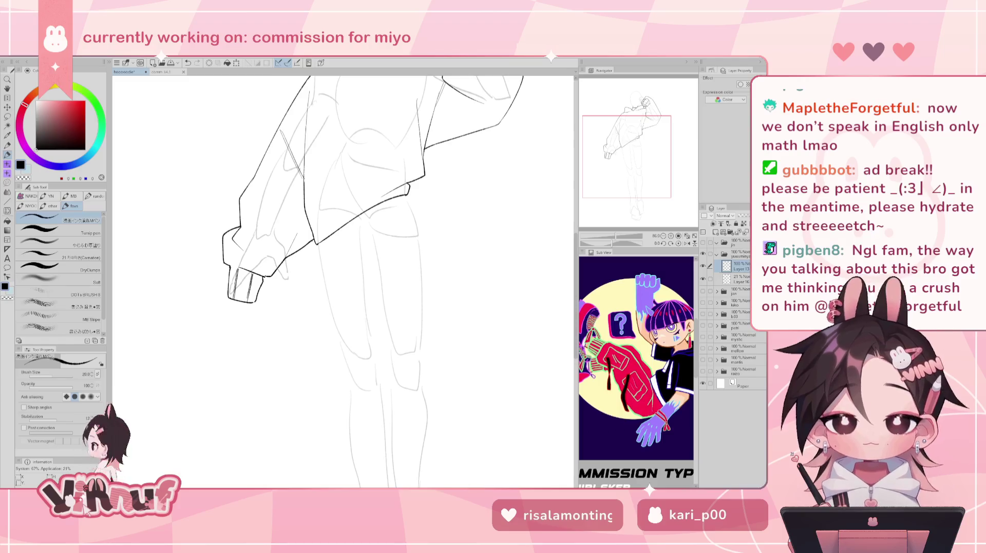
# Step: Ink the long leg outline below the shorts, checking it in a mirrored view
pyautogui.moveTo(497, 121); pyautogui.dragTo(451, 290)
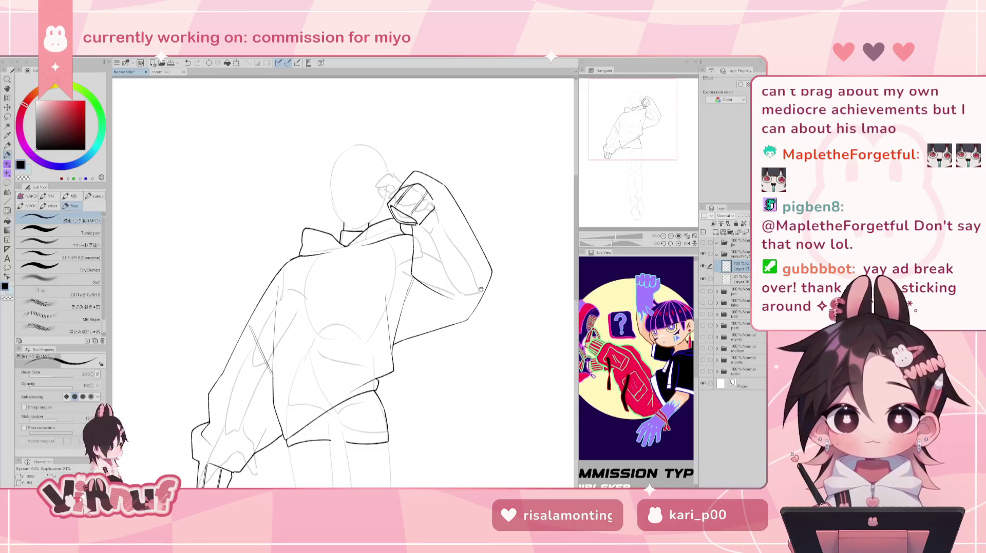
pyautogui.moveTo(451, 290); pyautogui.dragTo(478, 206)
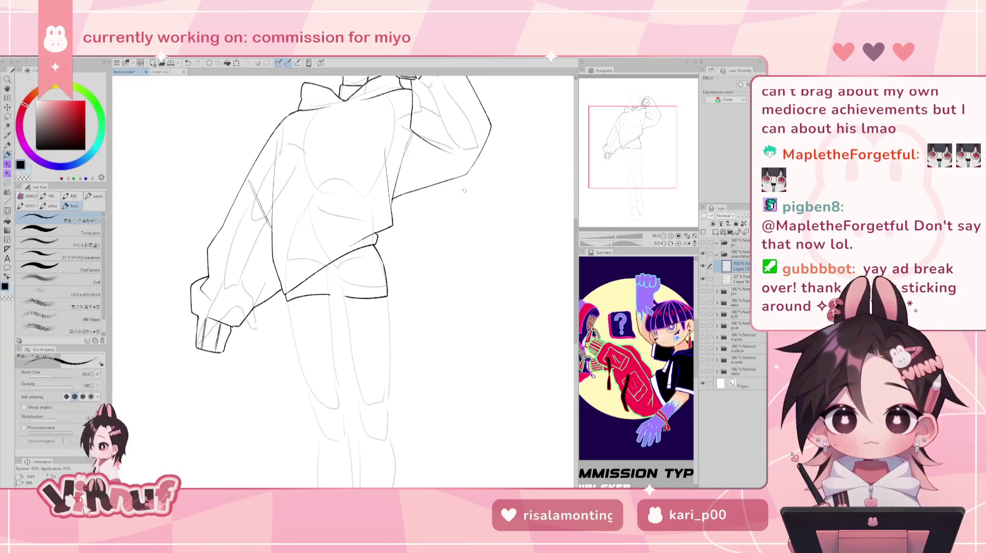
pyautogui.moveTo(288, 302)
pyautogui.mouseDown()
pyautogui.moveTo(310, 403)
pyautogui.moveTo(302, 375)
pyautogui.moveTo(308, 391)
pyautogui.mouseUp()
pyautogui.hotkey('ctrl', 'z')
pyautogui.hotkey('ctrl', 'z')
pyautogui.hotkey('ctrl', 'z')
pyautogui.moveTo(287, 302); pyautogui.dragTo(313, 403)
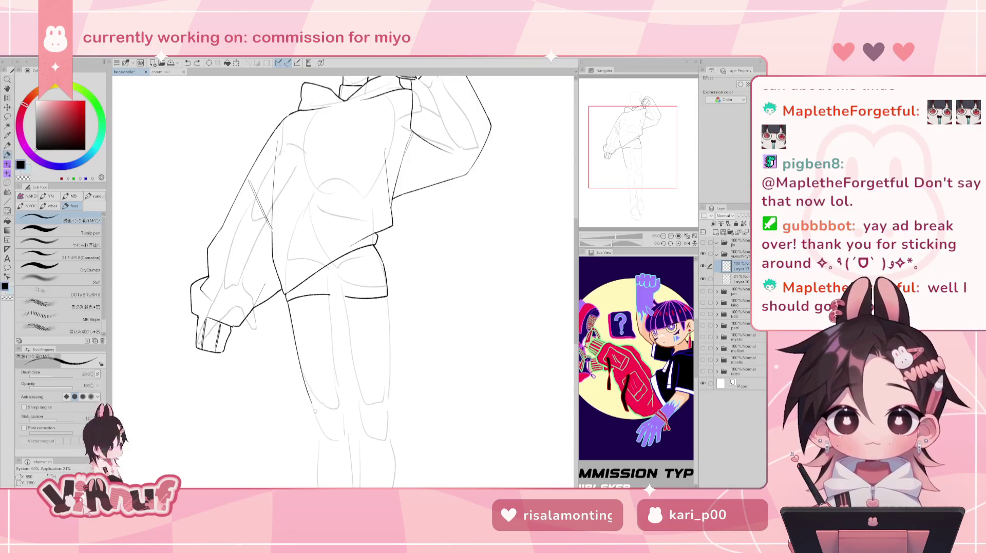
pyautogui.scroll(-5, 343, 281)
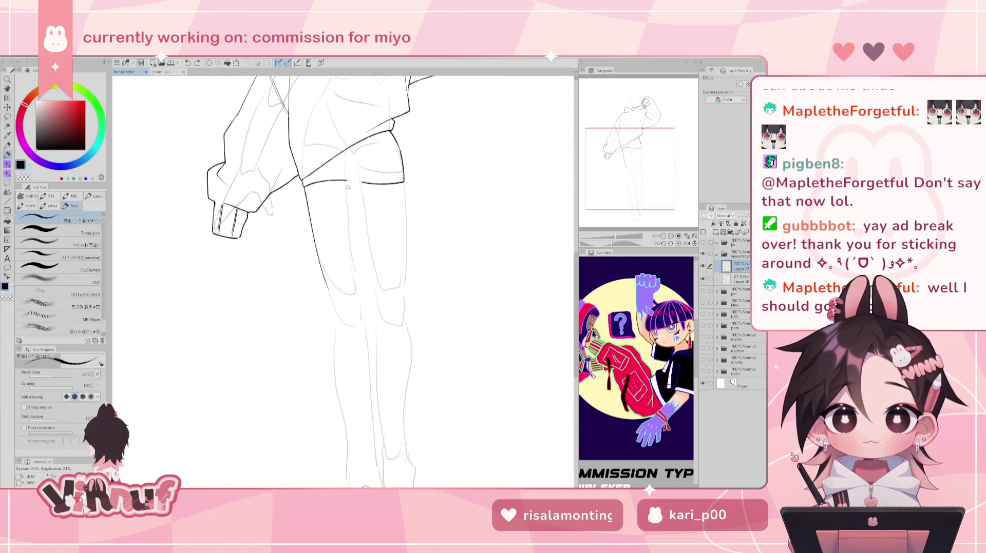
pyautogui.press('h')
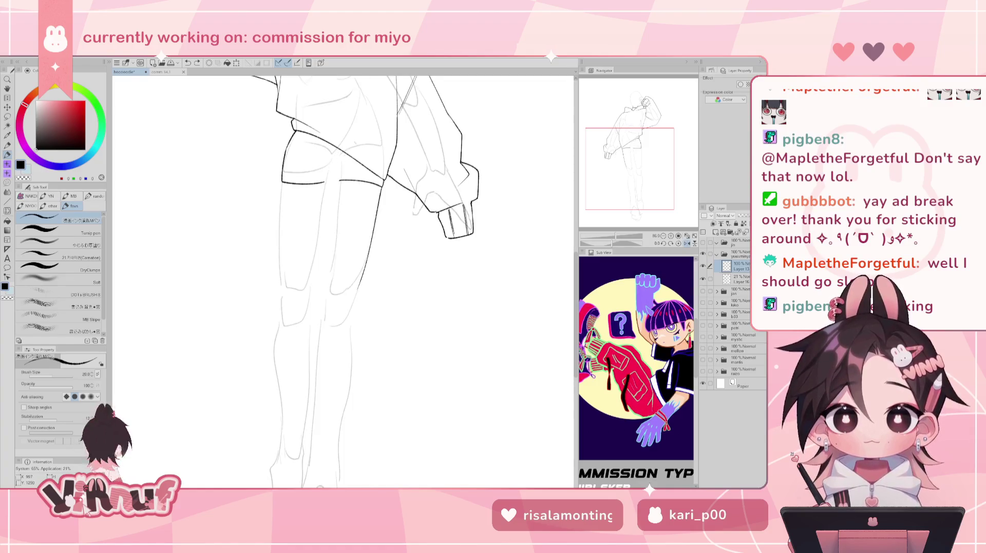
pyautogui.press('h')
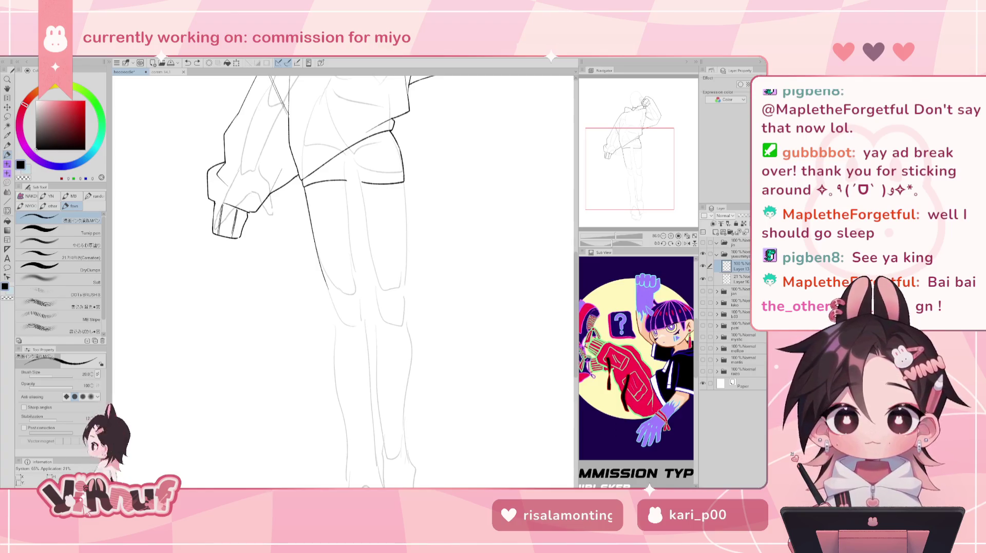
# Step: Try a short fold line on the shorts, undoing the unwanted strokes
pyautogui.moveTo(348, 157); pyautogui.dragTo(343, 153)
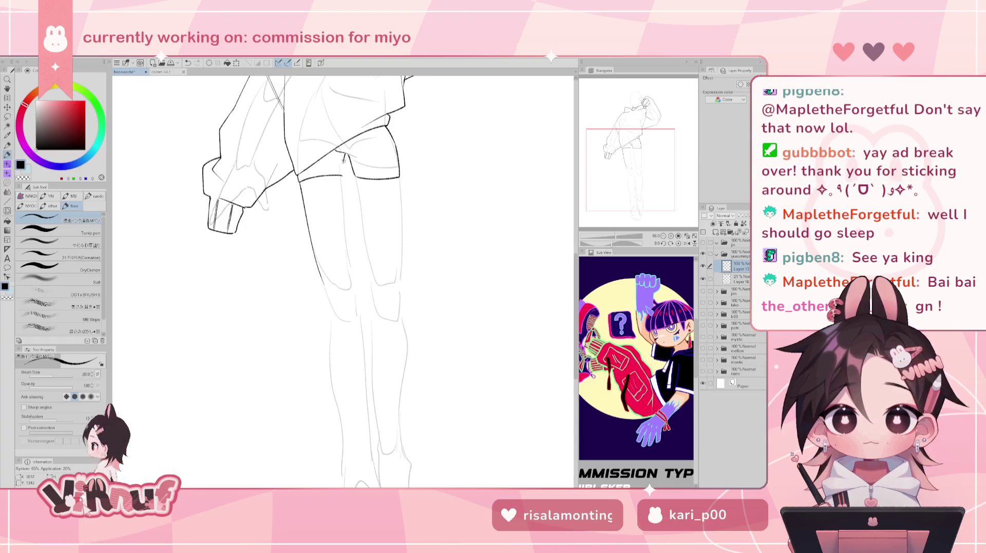
pyautogui.moveTo(342, 159); pyautogui.dragTo(344, 175)
pyautogui.hotkey('ctrl', 'z')
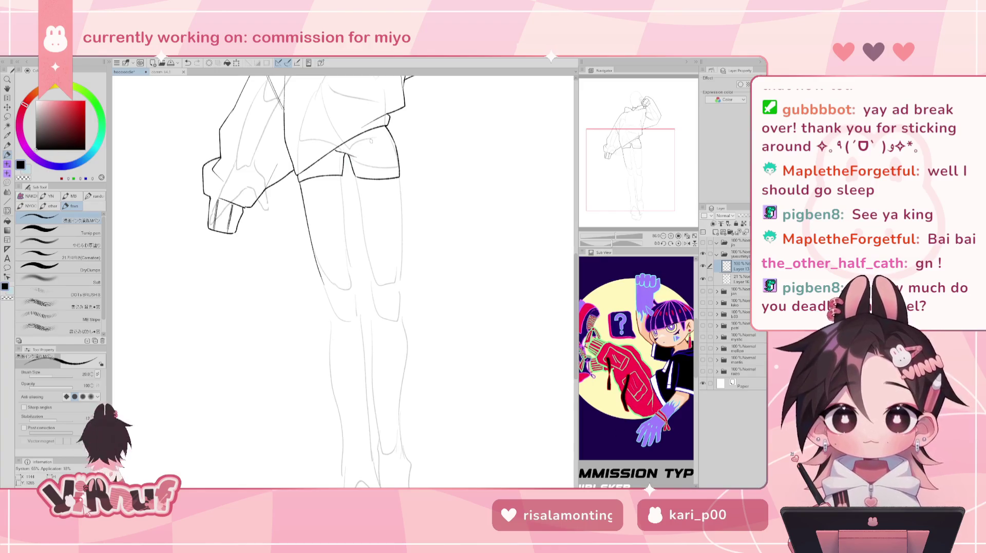
pyautogui.moveTo(333, 256)
pyautogui.mouseDown()
pyautogui.moveTo(387, 279)
pyautogui.moveTo(385, 326)
pyautogui.mouseUp()
pyautogui.hotkey('ctrl', 'z')
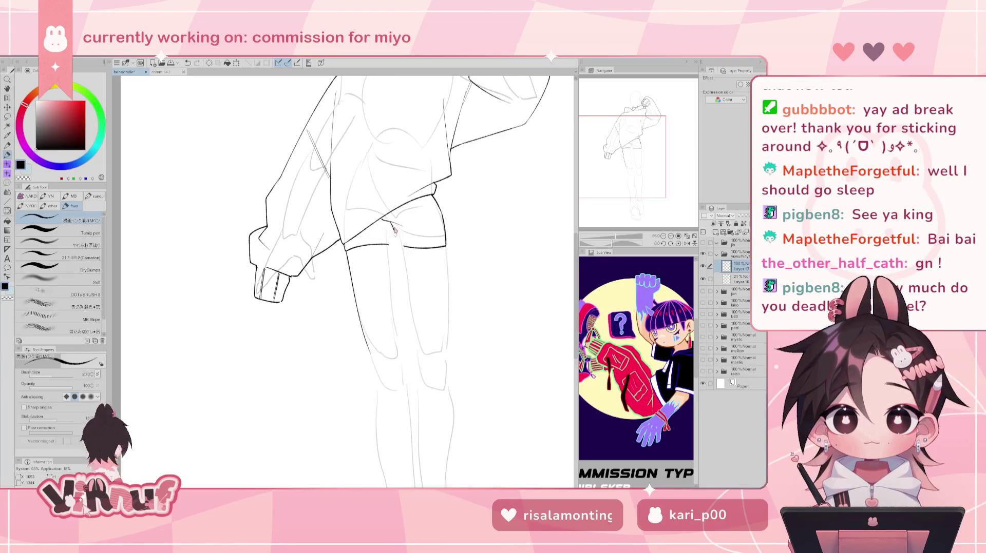
# Step: Ink the shorts' lower edge and left edge, discarding the zipper-pull stroke
pyautogui.moveTo(394, 228); pyautogui.dragTo(396, 237)
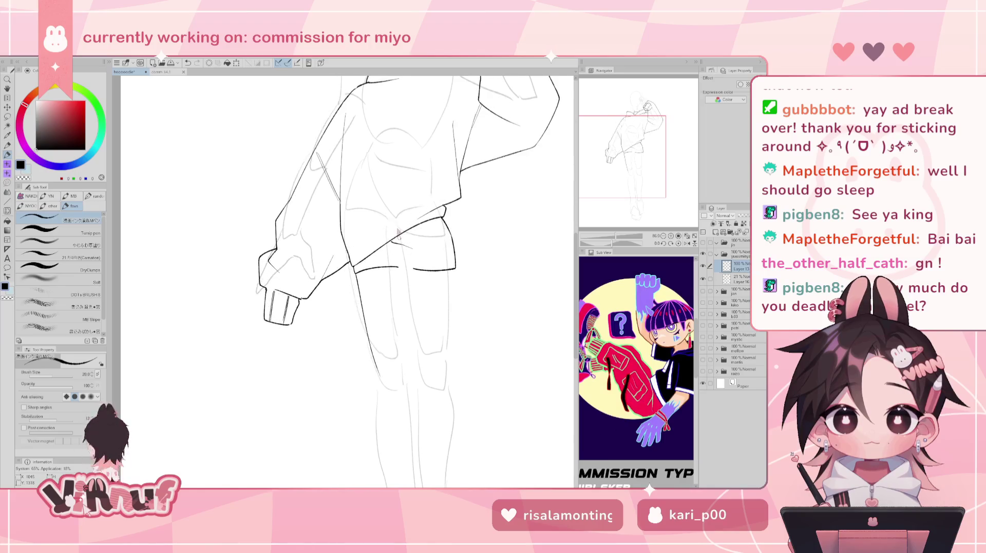
pyautogui.hotkey('ctrl', 'z')
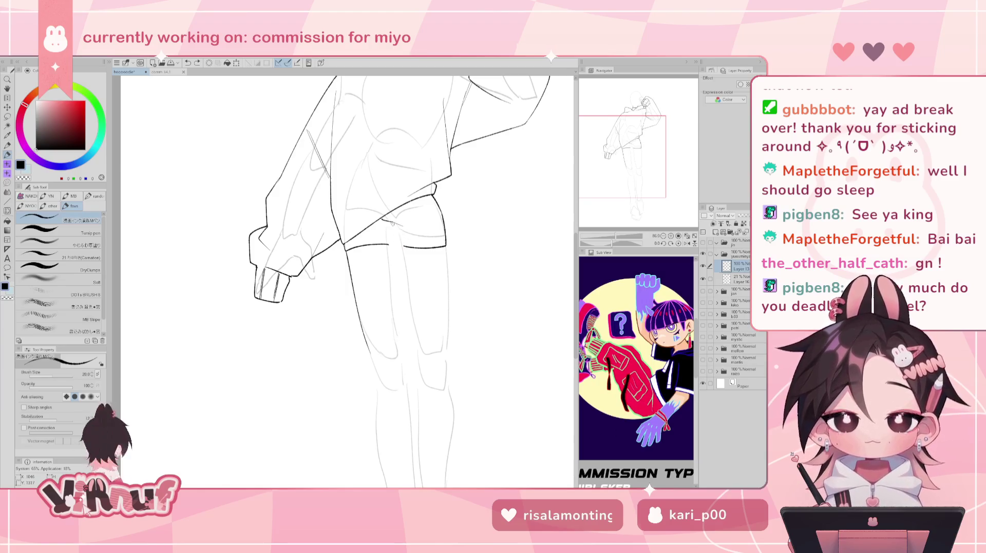
pyautogui.moveTo(403, 247); pyautogui.dragTo(413, 251)
pyautogui.press('e')
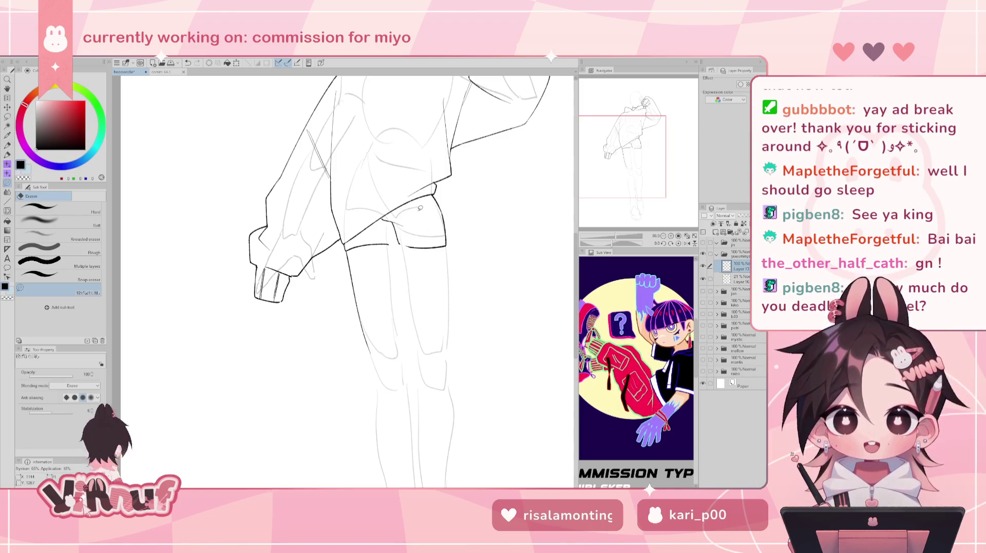
pyautogui.press('p')
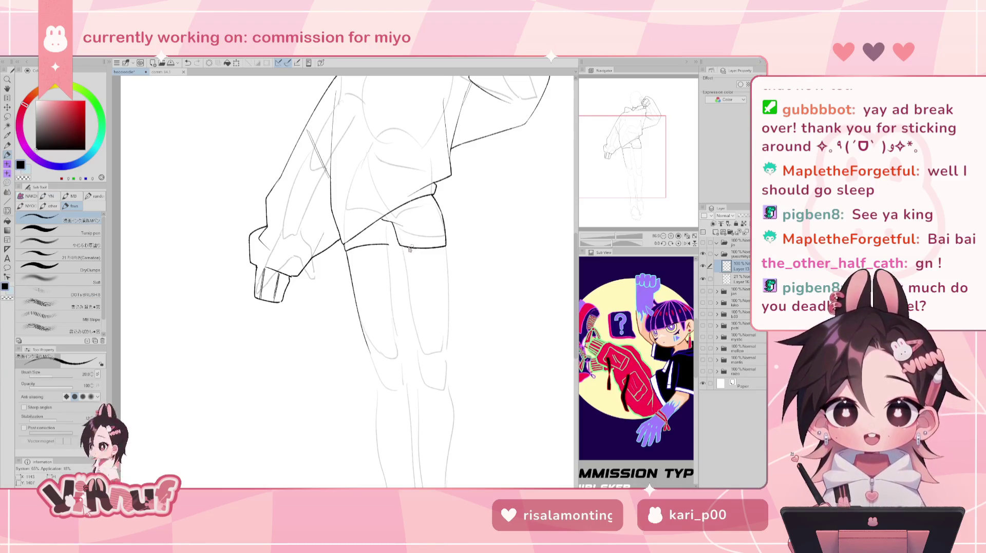
pyautogui.press('j')
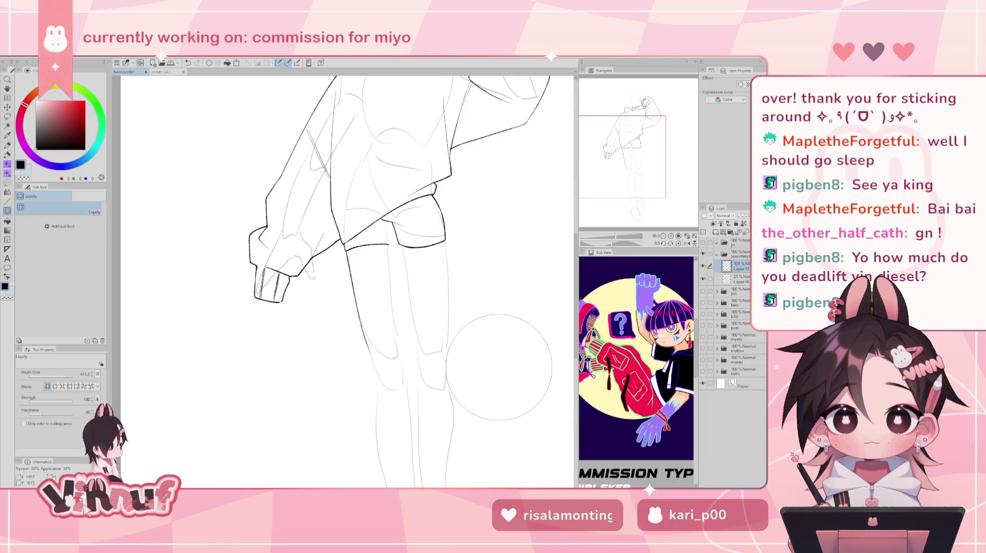
pyautogui.press('p')
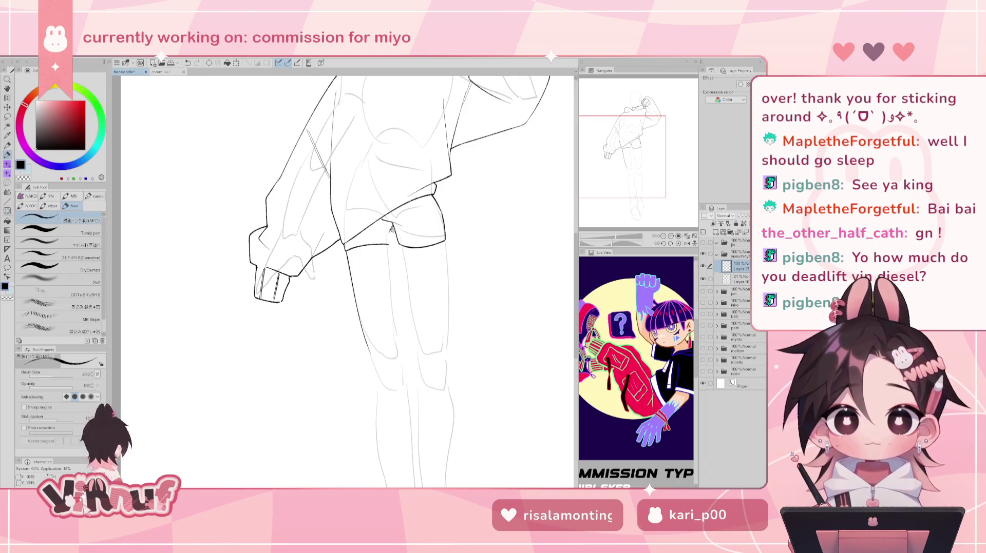
pyautogui.moveTo(390, 226); pyautogui.dragTo(389, 247)
pyautogui.hotkey('ctrl', 'z')
pyautogui.hotkey('ctrl', 'z')
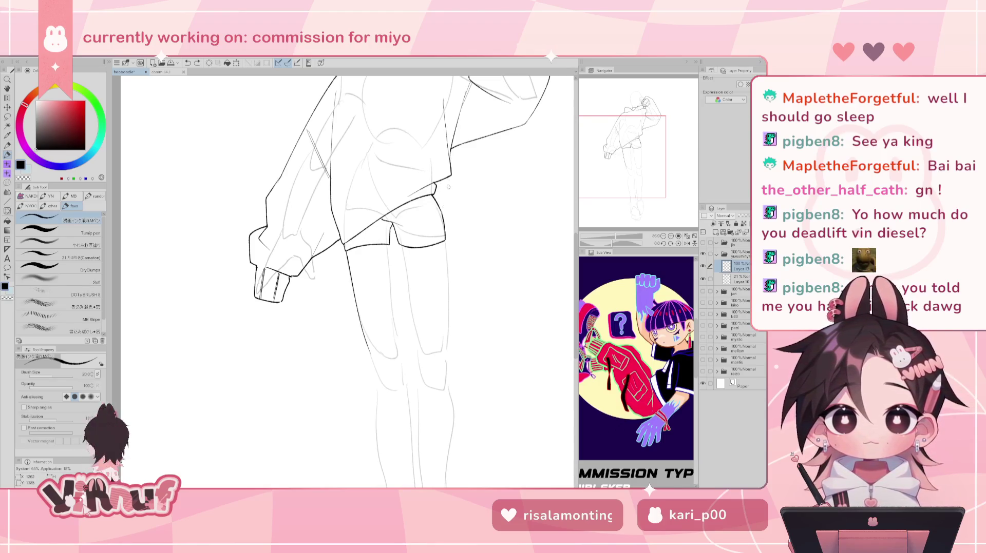
# Step: Draw the inner-leg line running down below the shorts, redrawing it several times
pyautogui.hotkey('ctrl', 'z')
pyautogui.moveTo(388, 248); pyautogui.dragTo(393, 328)
pyautogui.hotkey('ctrl', 'z')
pyautogui.hotkey('ctrl', 'z')
pyautogui.moveTo(390, 260); pyautogui.dragTo(393, 331)
pyautogui.hotkey('ctrl', 'z')
pyautogui.moveTo(391, 280); pyautogui.dragTo(402, 365)
pyautogui.hotkey('ctrl', 'z')
pyautogui.moveTo(646, 176); pyautogui.dragTo(645, 190)
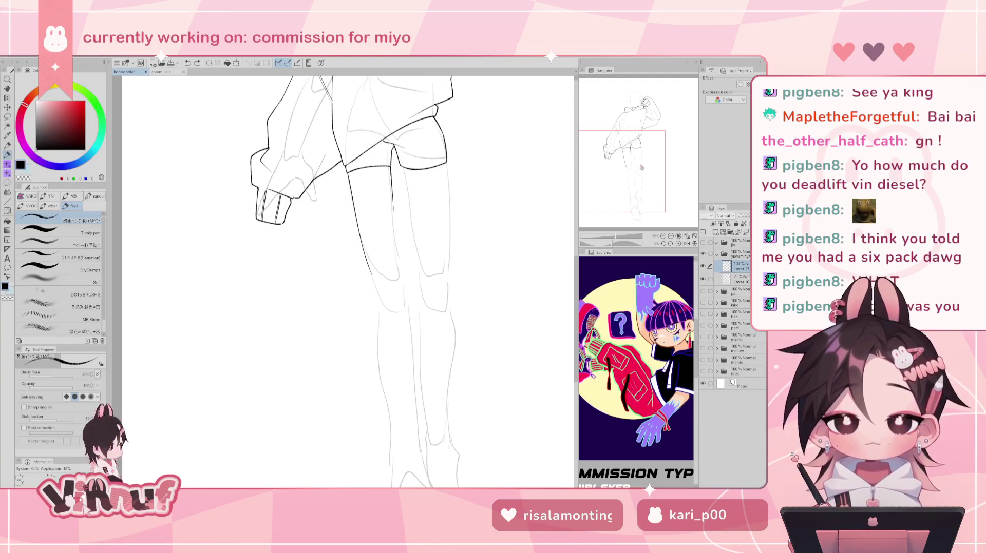
# Step: Ink the upper thigh line down from the shorts, retrying the stroke several times
pyautogui.moveTo(639, 165); pyautogui.dragTo(642, 161)
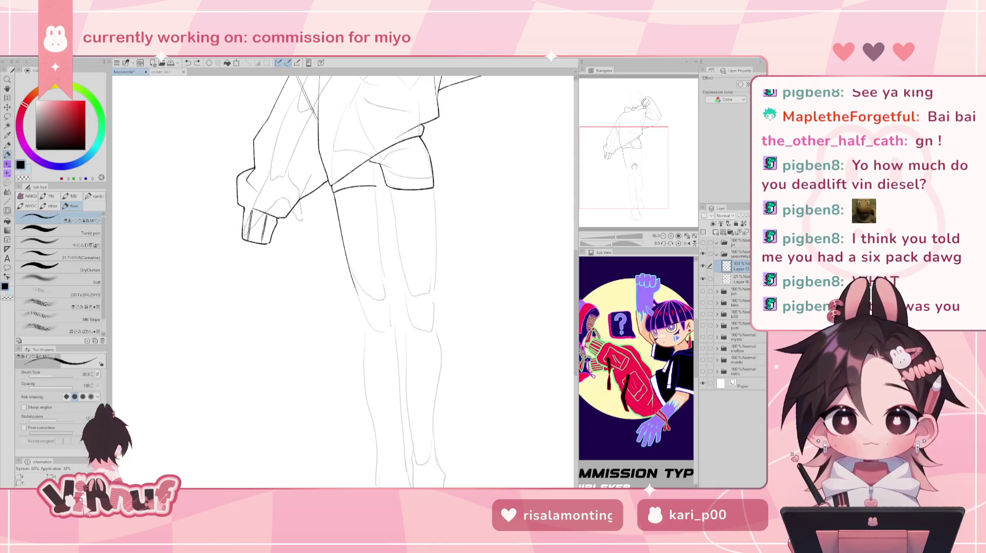
pyautogui.press('e')
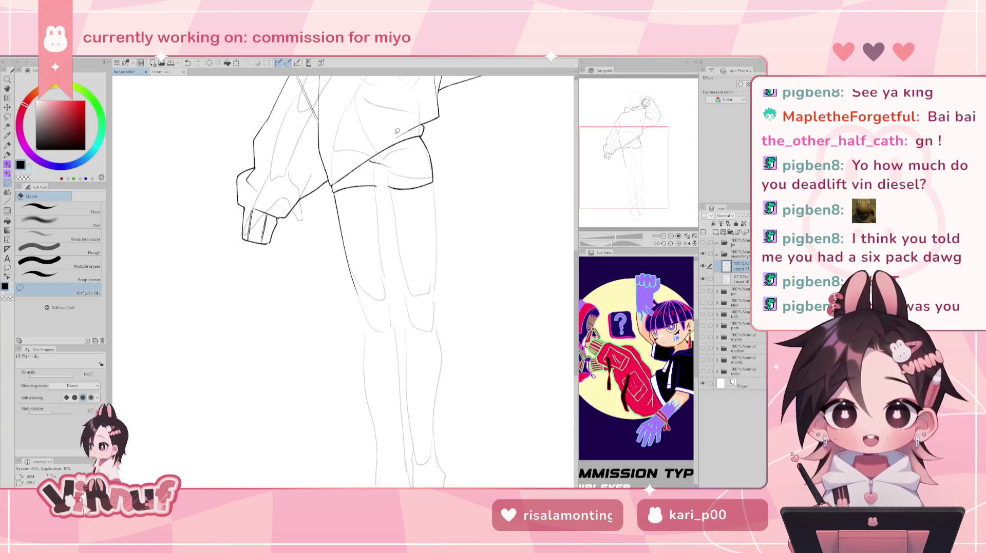
pyautogui.press('p')
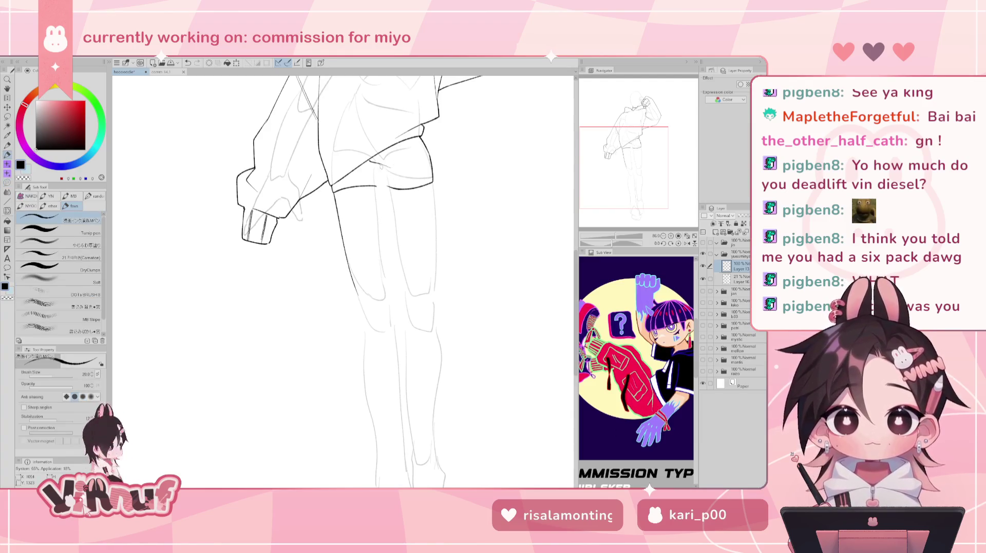
pyautogui.moveTo(380, 168); pyautogui.dragTo(397, 260)
pyautogui.hotkey('ctrl', 'z')
pyautogui.hotkey('ctrl', 'z')
pyautogui.moveTo(380, 165); pyautogui.dragTo(399, 273)
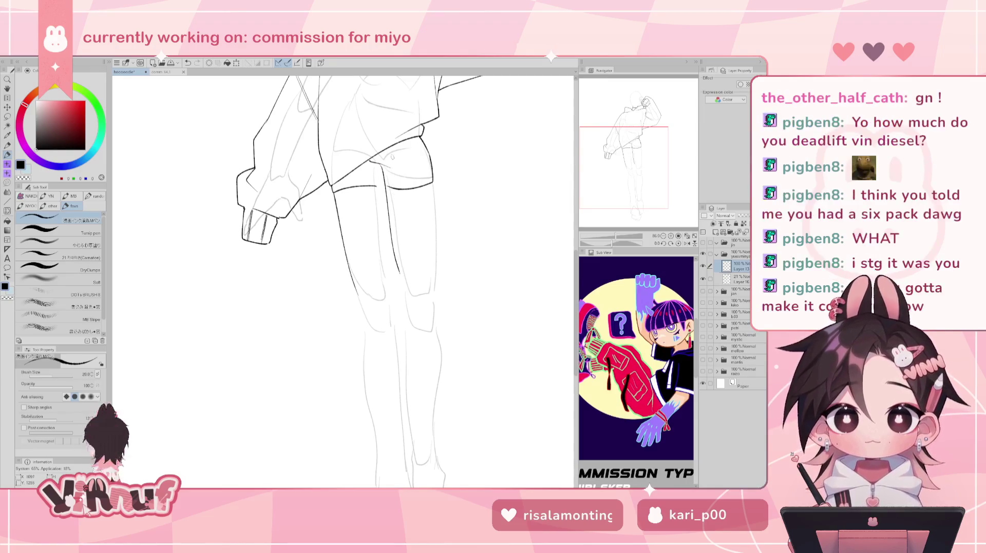
pyautogui.hotkey('ctrl', 'z')
pyautogui.moveTo(379, 164); pyautogui.dragTo(382, 171)
pyautogui.hotkey('ctrl', 'z')
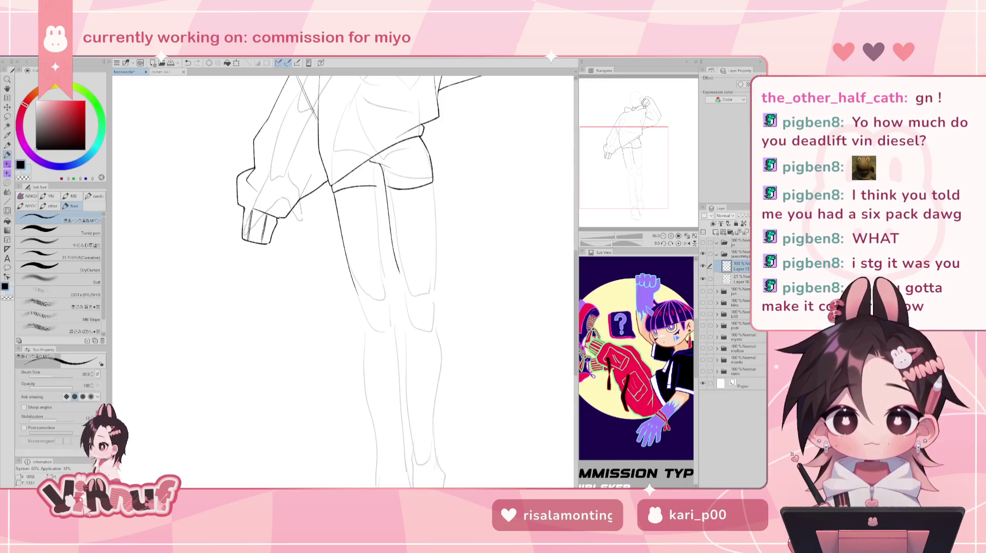
pyautogui.hotkey('ctrl', 'z')
# Step: Ink the lower part of the thigh line toward the knee, redrawing until it reads cleanly
pyautogui.moveTo(390, 239); pyautogui.dragTo(408, 294)
pyautogui.hotkey('ctrl', 'z')
pyautogui.moveTo(396, 259); pyautogui.dragTo(406, 294)
pyautogui.hotkey('ctrl', 'z')
pyautogui.moveTo(397, 259); pyautogui.dragTo(407, 295)
pyautogui.hotkey('ctrl', 'z')
pyautogui.hotkey('ctrl', 'z')
pyautogui.moveTo(396, 257); pyautogui.dragTo(404, 296)
pyautogui.hotkey('ctrl', 'z')
pyautogui.press('e')
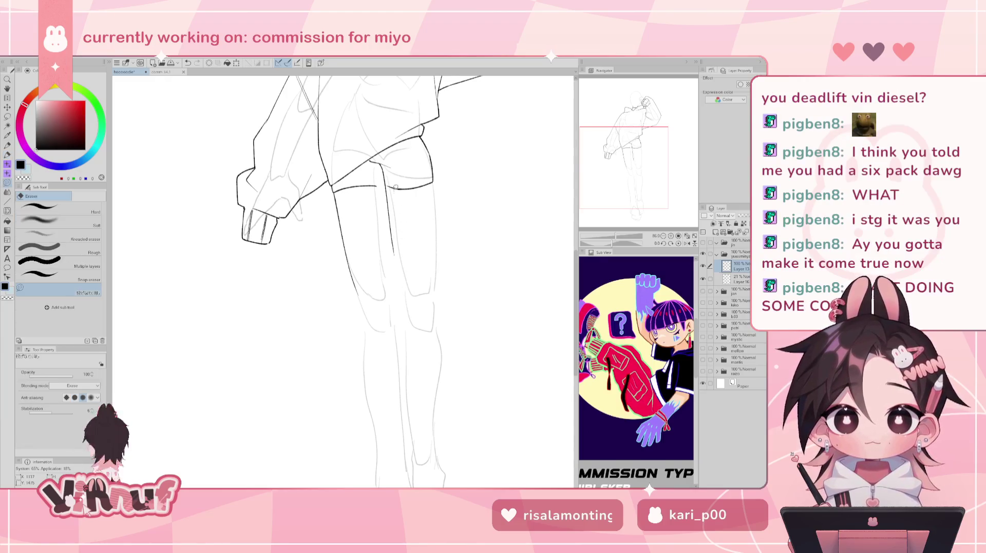
pyautogui.press('p')
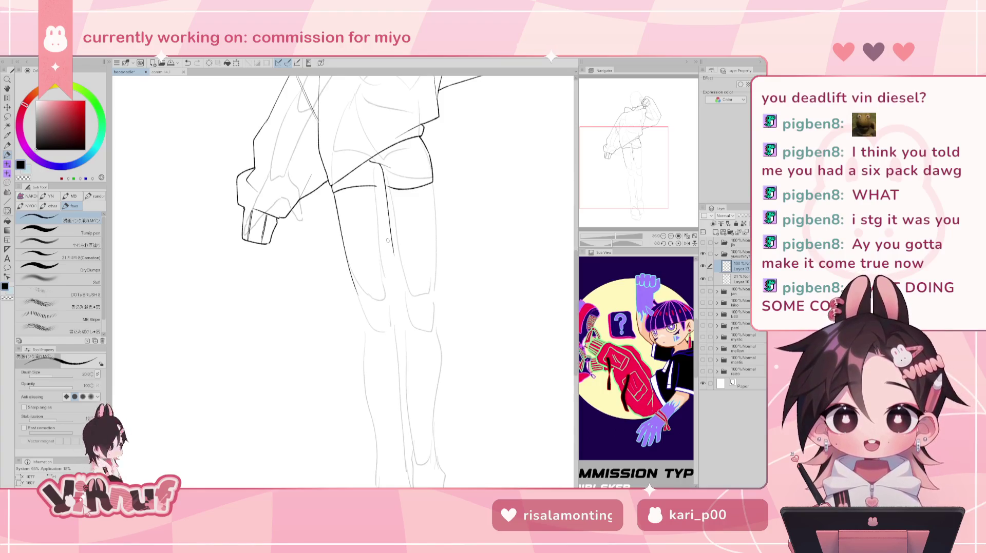
pyautogui.moveTo(391, 231); pyautogui.dragTo(404, 298)
pyautogui.hotkey('ctrl', 'z')
pyautogui.hotkey('ctrl', 'z')
pyautogui.hotkey('ctrl', 'z')
pyautogui.moveTo(393, 248); pyautogui.dragTo(403, 294)
pyautogui.hotkey('ctrl', 'z')
pyautogui.hotkey('ctrl', 'z')
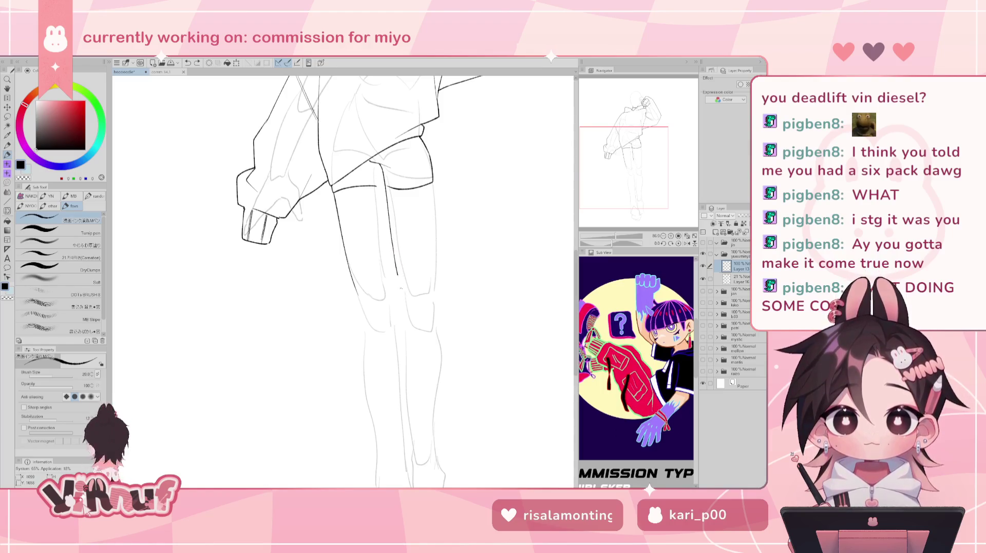
pyautogui.moveTo(393, 248); pyautogui.dragTo(410, 332)
pyautogui.hotkey('ctrl', 'z')
pyautogui.hotkey('ctrl', 'z')
pyautogui.hotkey('ctrl', 'z')
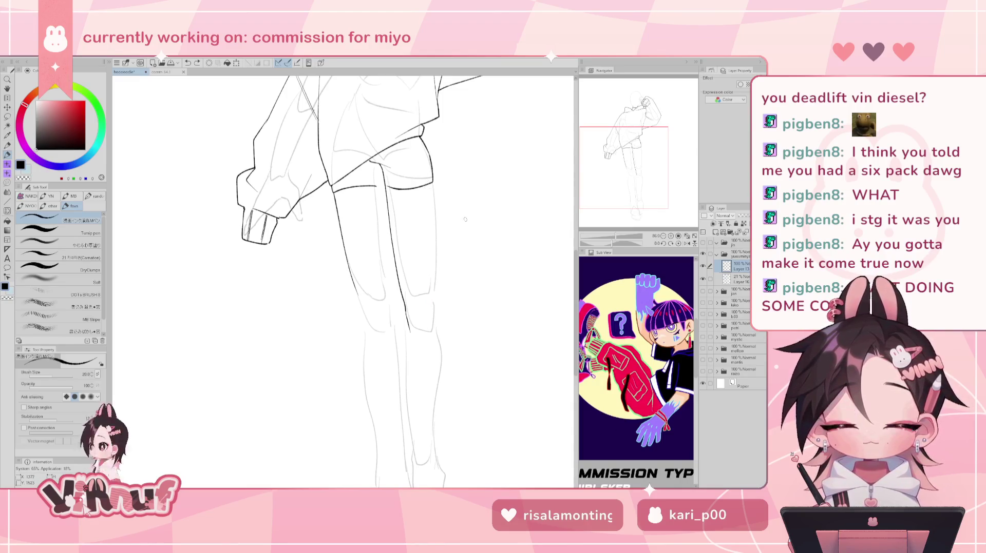
pyautogui.press('j')
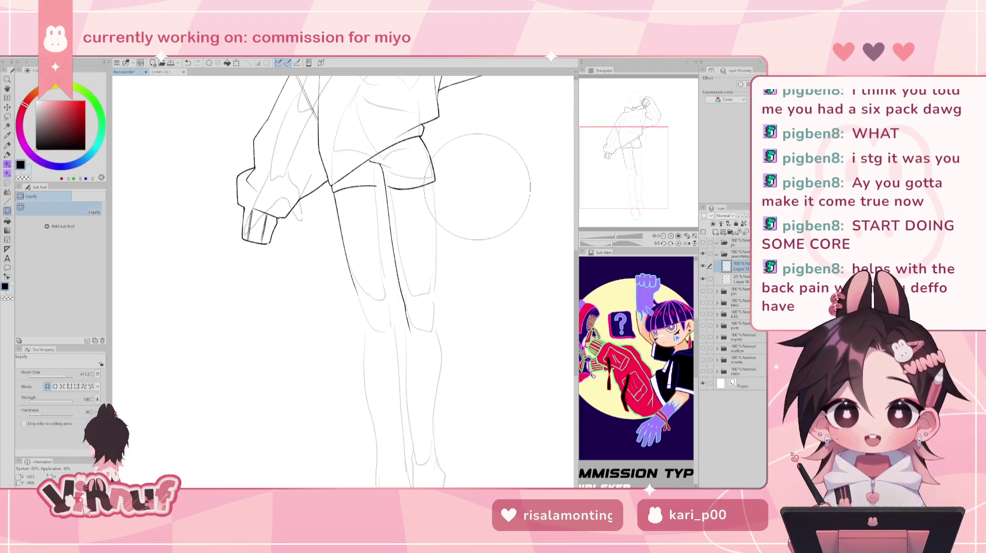
# Step: Return to the Pen and mirror the canvas horizontally to inspect the legs and shorts
pyautogui.press('p')
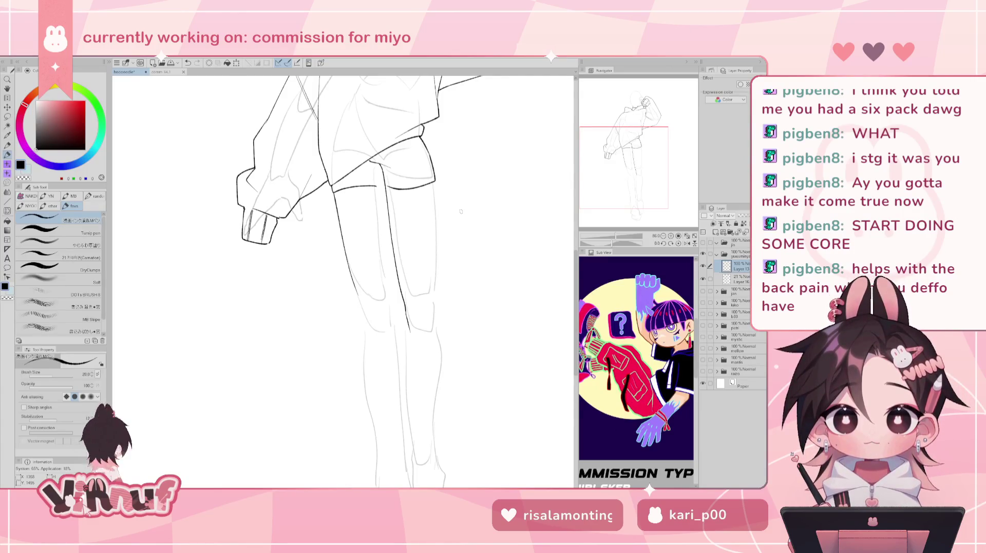
pyautogui.press('h')
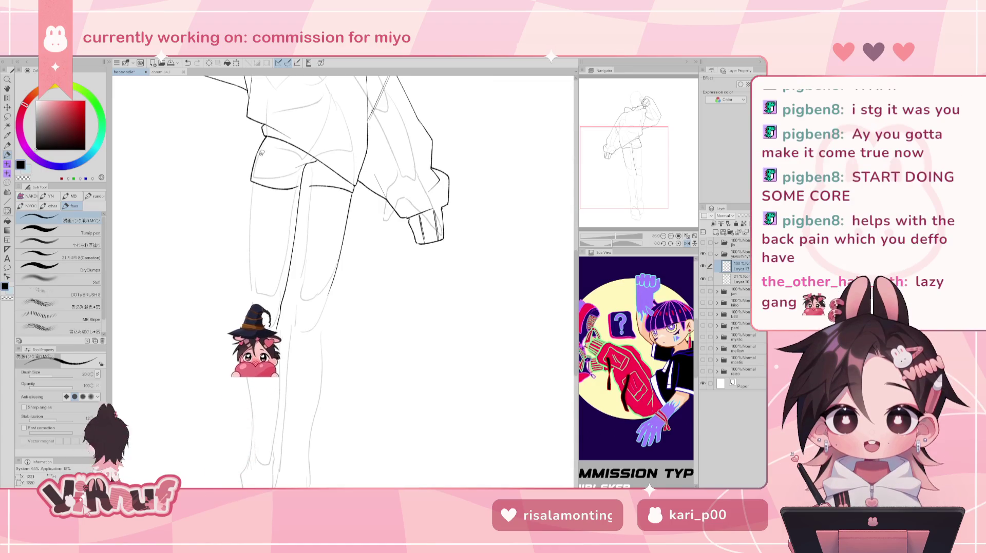
pyautogui.press('e')
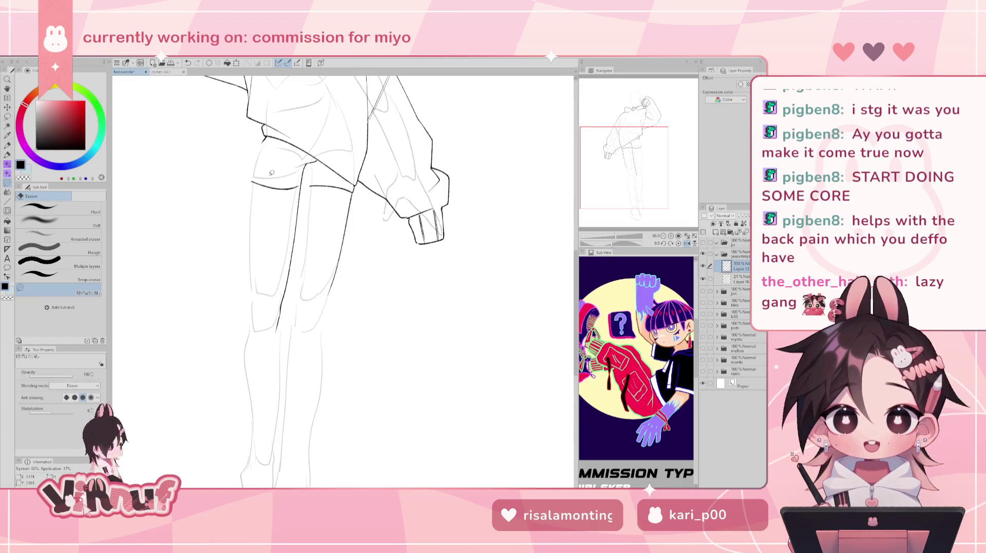
# Step: Erase the left part of the shorts' hem line and flip the canvas back to normal
pyautogui.moveTo(249, 181); pyautogui.dragTo(288, 188)
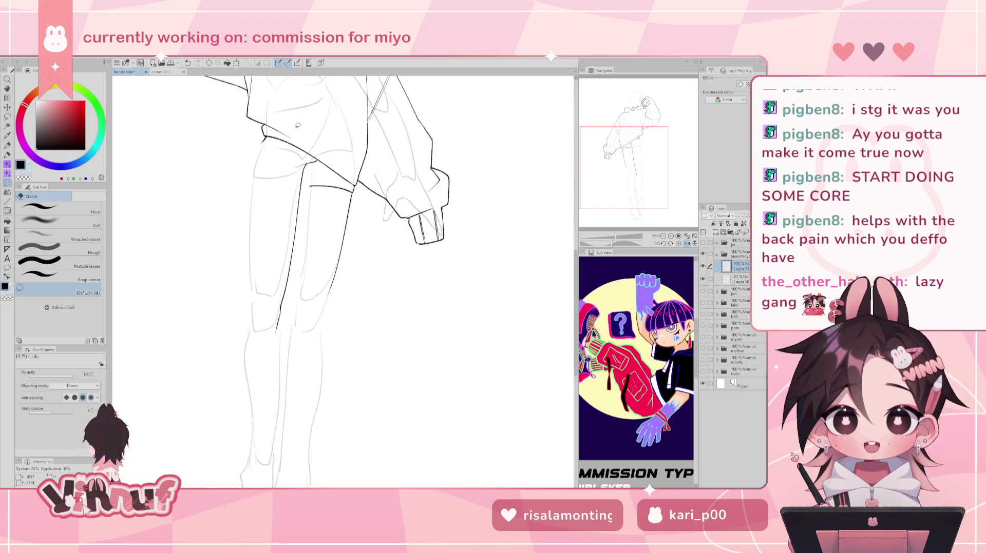
pyautogui.press('h')
pyautogui.press('p')
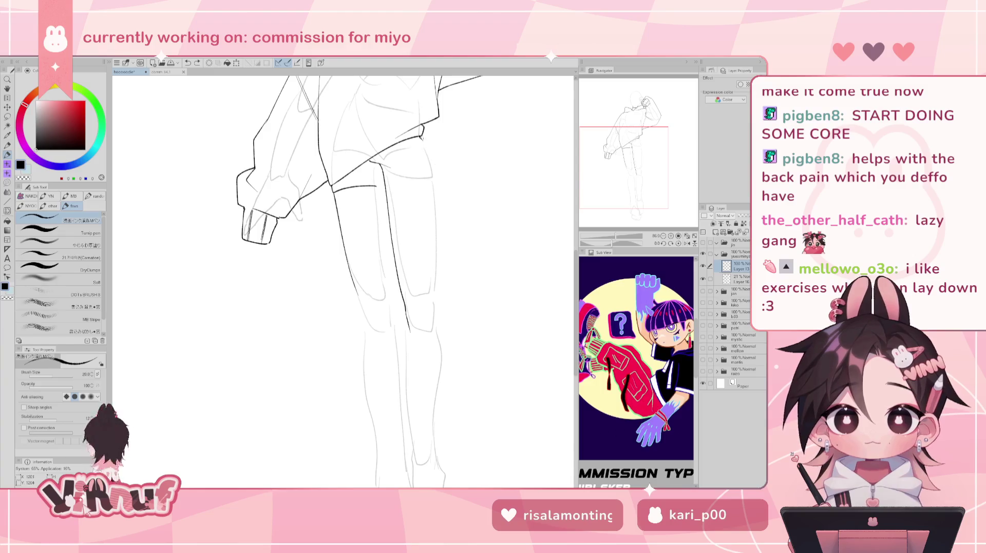
# Step: Draw a short line along the thigh, then mirror the view to check proportions and flip back
pyautogui.moveTo(421, 138)
pyautogui.mouseDown()
pyautogui.moveTo(436, 170)
pyautogui.moveTo(439, 251)
pyautogui.mouseUp()
pyautogui.hotkey('ctrl', 'z')
pyautogui.hotkey('ctrl', 'z')
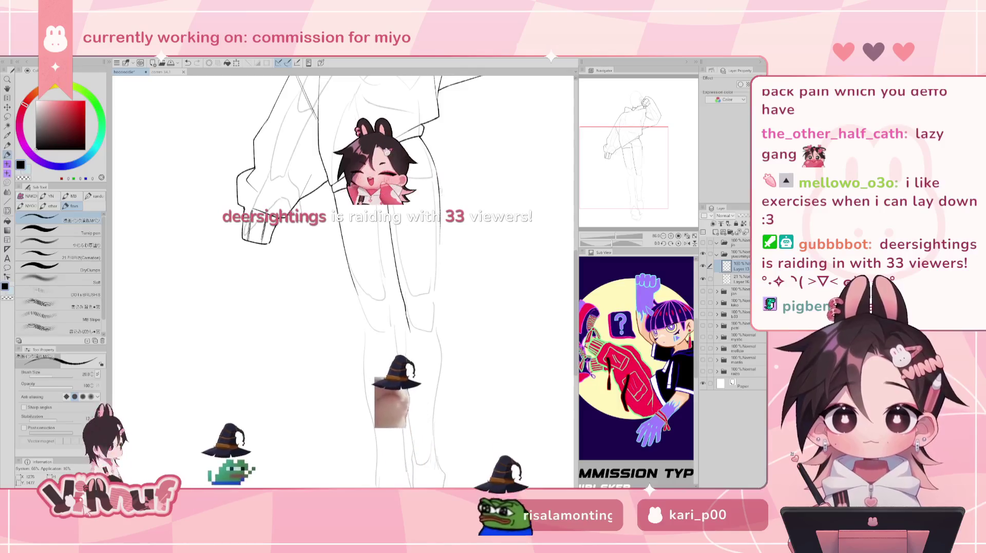
pyautogui.press('h')
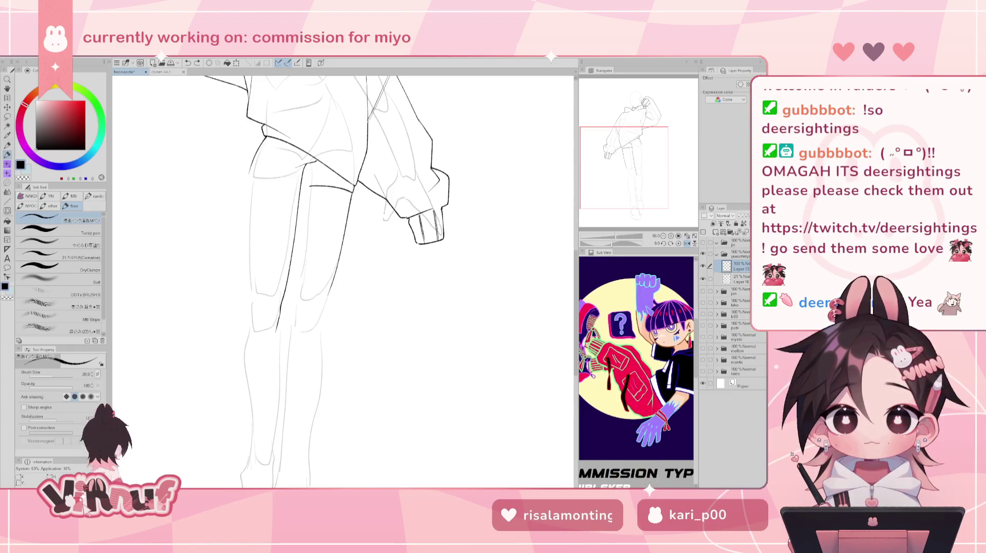
pyautogui.moveTo(629, 160); pyautogui.dragTo(629, 160)
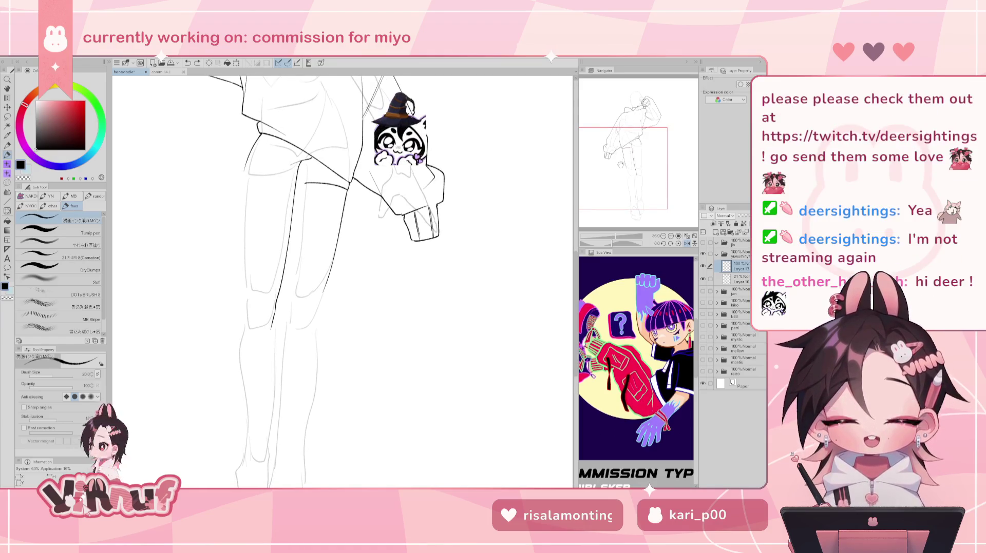
pyautogui.press('h')
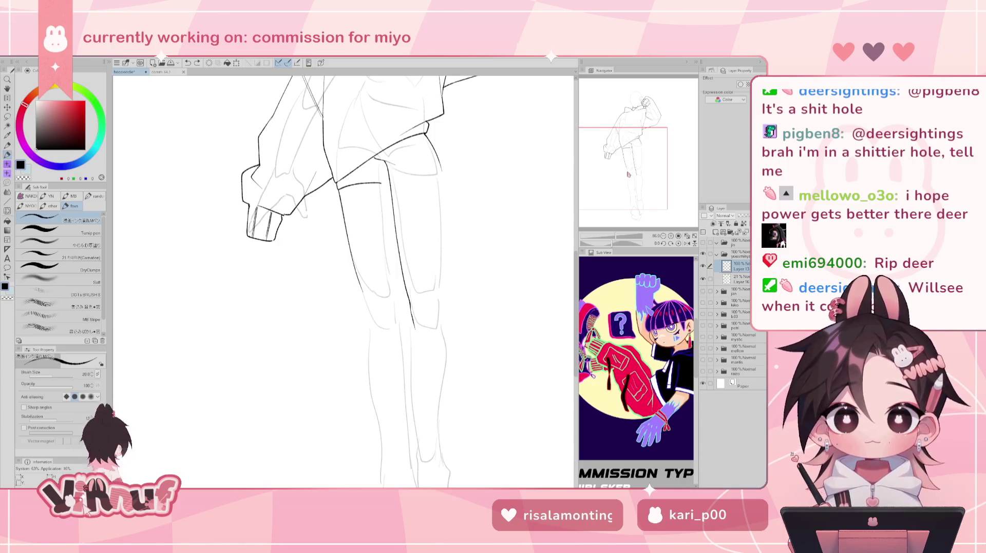
# Step: Ink the outer line down the right thigh, retrying the stroke until it's clean
pyautogui.hotkey('ctrl', 'z')
pyautogui.moveTo(438, 159); pyautogui.dragTo(438, 282)
pyautogui.hotkey('ctrl', 'z')
pyautogui.hotkey('ctrl', 'z')
pyautogui.moveTo(439, 161); pyautogui.dragTo(442, 277)
pyautogui.hotkey('ctrl', 'z')
pyautogui.moveTo(440, 168); pyautogui.dragTo(438, 310)
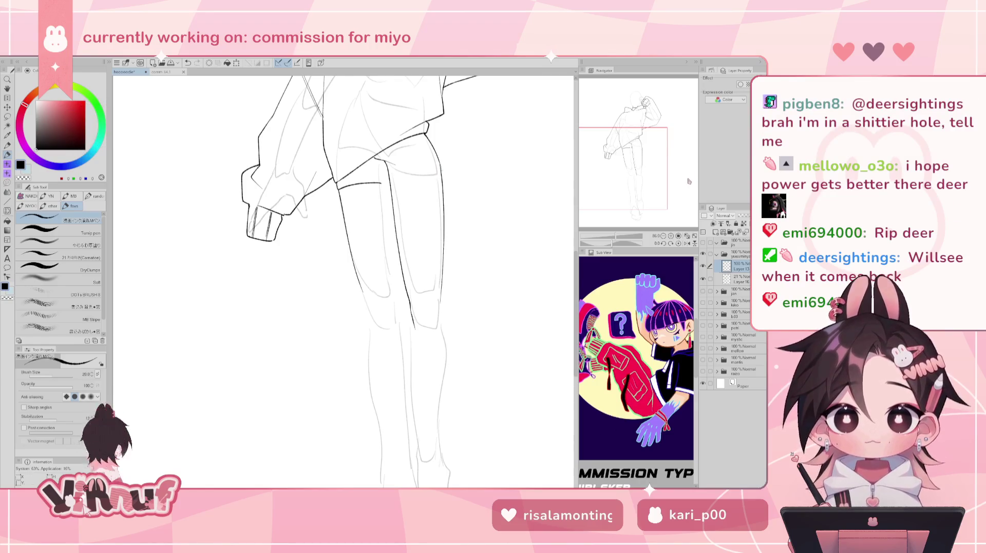
# Step: Ink the band across the top of the right thigh
pyautogui.hotkey('ctrl', 'z')
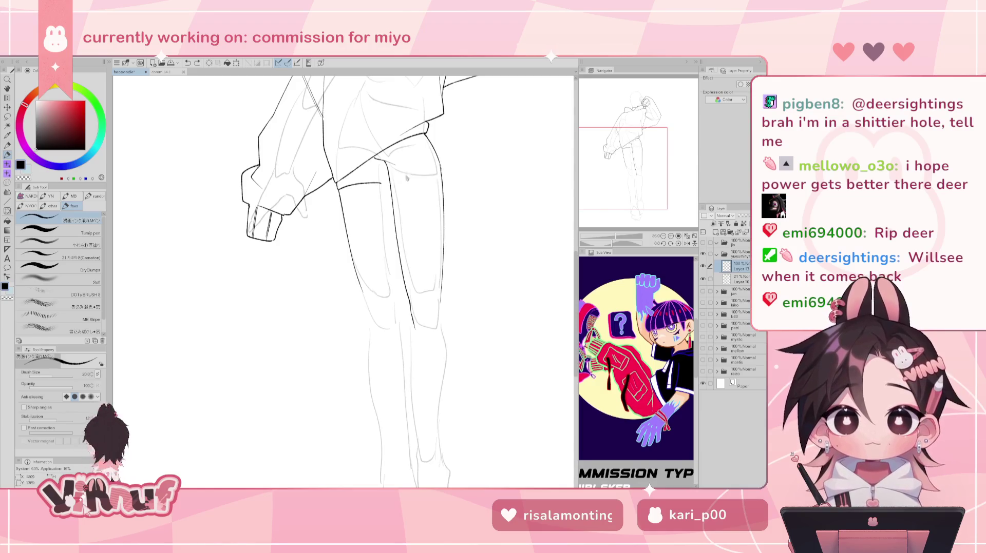
pyautogui.moveTo(441, 174)
pyautogui.mouseDown()
pyautogui.moveTo(390, 183)
pyautogui.moveTo(444, 179)
pyautogui.mouseUp()
pyautogui.hotkey('ctrl', 'z')
pyautogui.hotkey('ctrl', 'z')
pyautogui.hotkey('ctrl', 'z')
pyautogui.hotkey('ctrl', 'z')
pyautogui.hotkey('ctrl', 'z')
pyautogui.press('e')
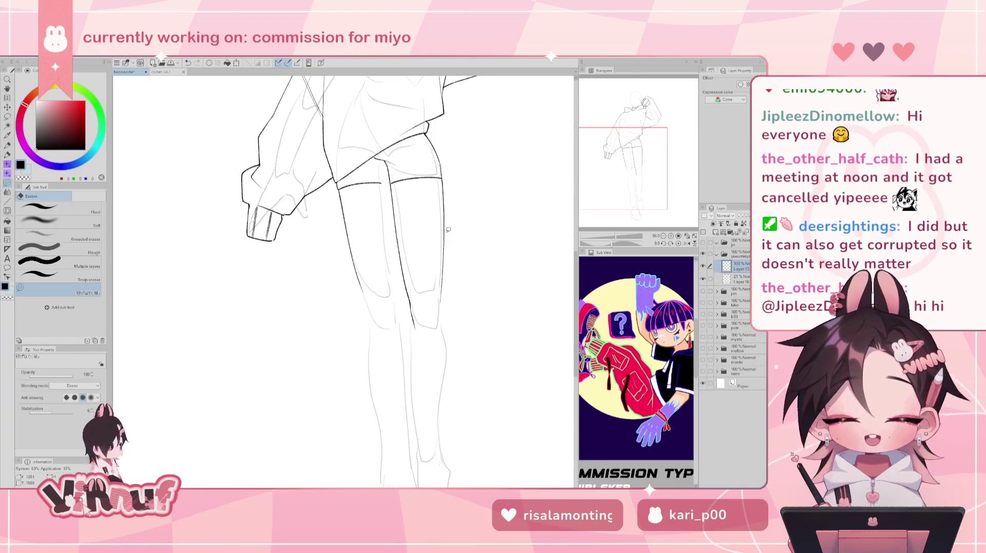
# Step: Ink the inner line of the right thigh, redrawing it until it's clean
pyautogui.moveTo(448, 230); pyautogui.dragTo(456, 228)
pyautogui.press('p')
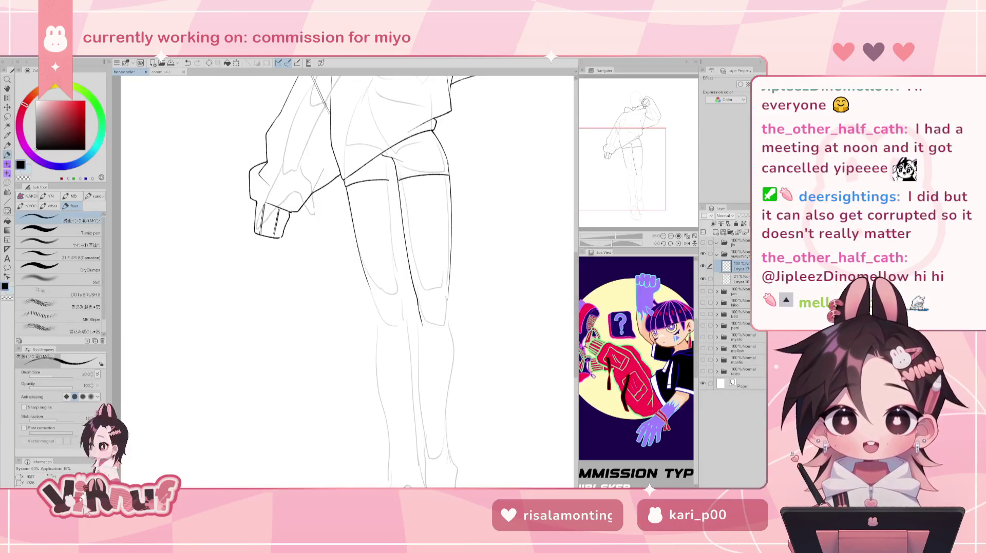
pyautogui.moveTo(397, 188); pyautogui.dragTo(399, 291)
pyautogui.hotkey('ctrl', 'z')
pyautogui.hotkey('ctrl', 'z')
pyautogui.hotkey('ctrl', 'z')
pyautogui.moveTo(399, 225); pyautogui.dragTo(400, 286)
pyautogui.hotkey('ctrl', 'z')
pyautogui.moveTo(398, 208); pyautogui.dragTo(400, 291)
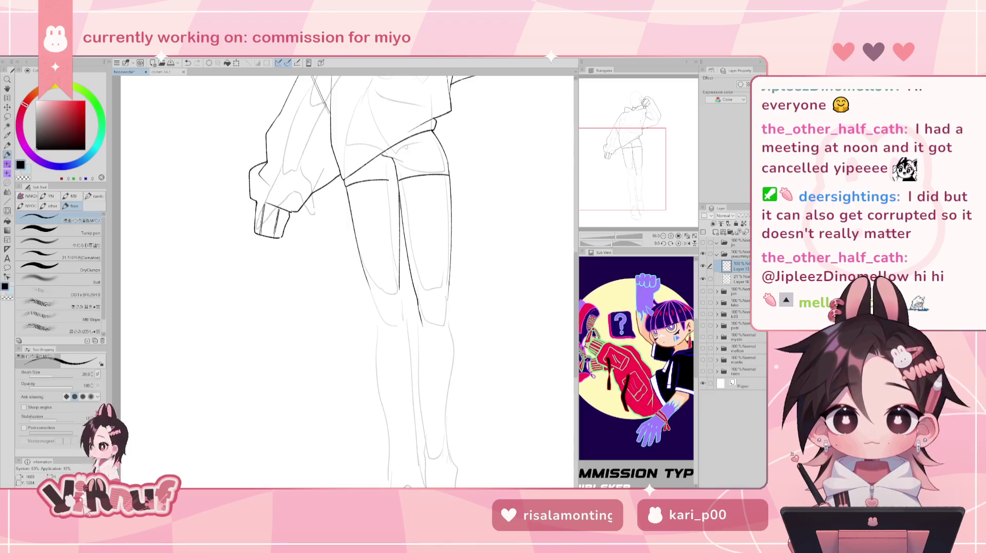
# Step: Erase the old hem line across the thigh and redraw a new one with the pen
pyautogui.press('e')
pyautogui.moveTo(347, 184); pyautogui.dragTo(452, 176)
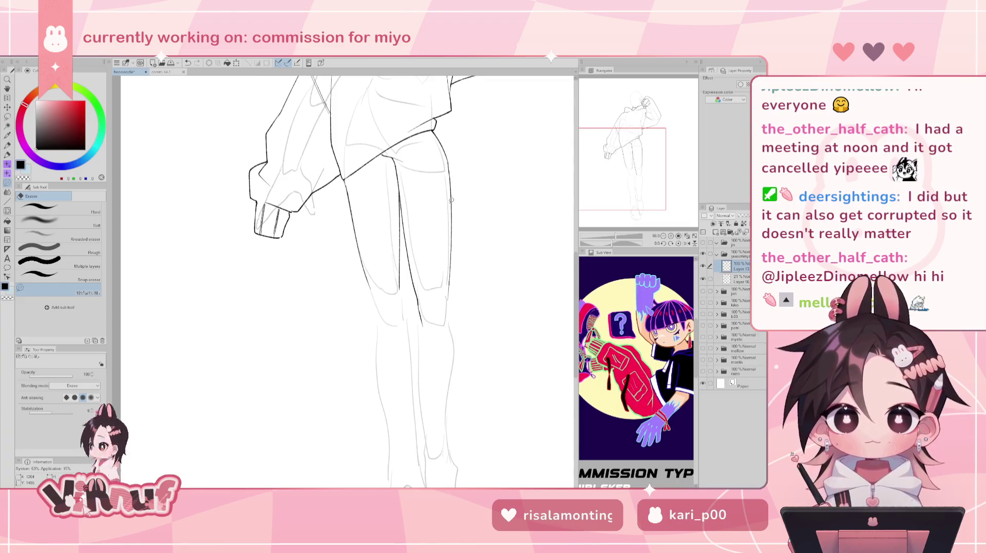
pyautogui.press('p')
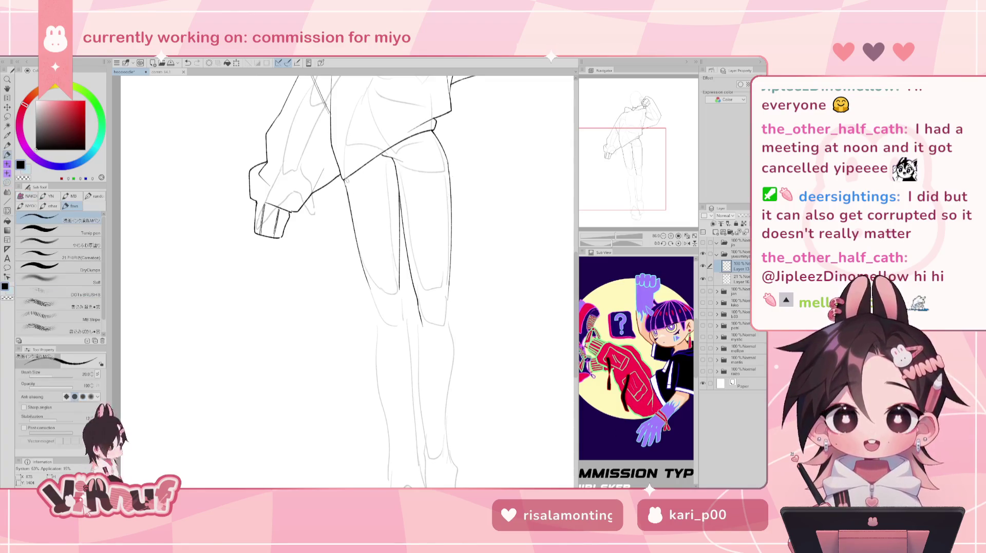
pyautogui.moveTo(345, 181); pyautogui.dragTo(399, 184)
pyautogui.hotkey('ctrl', 'z')
pyautogui.hotkey('ctrl', 'z')
pyautogui.hotkey('ctrl', 'z')
pyautogui.hotkey('ctrl', 'z')
pyautogui.hotkey('ctrl', 'z')
pyautogui.hotkey('ctrl', 'z')
pyautogui.hotkey('ctrl', 'z')
pyautogui.hotkey('ctrl', 'z')
pyautogui.moveTo(398, 176)
pyautogui.mouseDown()
pyautogui.moveTo(399, 185)
pyautogui.moveTo(380, 181)
pyautogui.moveTo(399, 184)
pyautogui.mouseUp()
pyautogui.hotkey('ctrl', 'z')
pyautogui.hotkey('ctrl', 'z')
pyautogui.hotkey('ctrl', 'z')
pyautogui.hotkey('ctrl', 'z')
pyautogui.hotkey('ctrl', 'z')
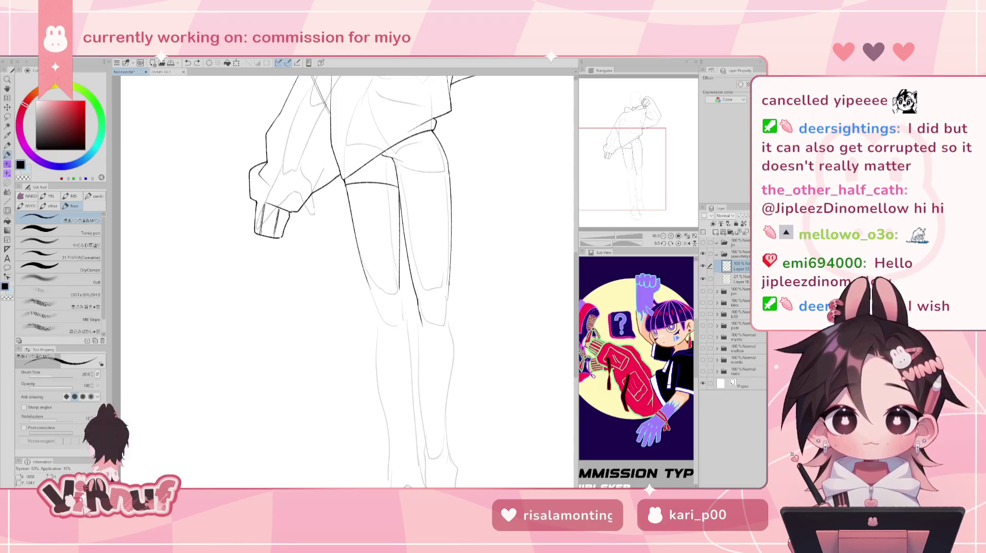
# Step: Add a short stroke at the top of the right thigh, undoing to retry it
pyautogui.press('e')
pyautogui.hotkey('ctrl', 'z')
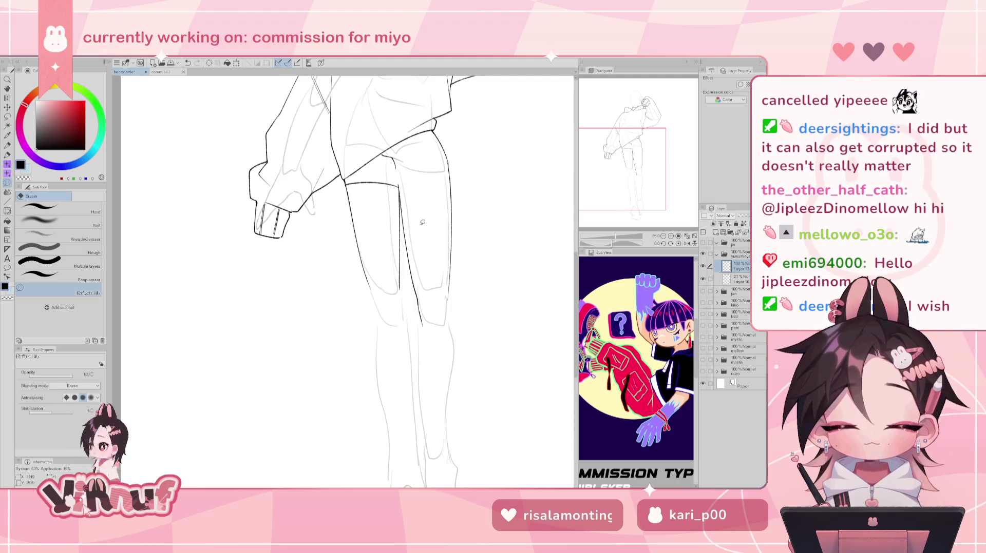
pyautogui.press('p')
pyautogui.moveTo(392, 159); pyautogui.dragTo(397, 172)
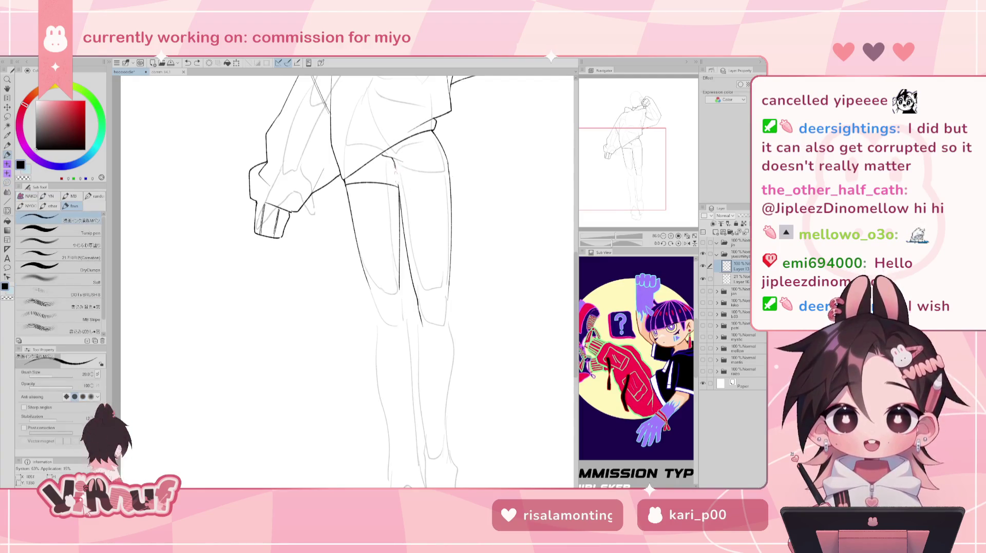
pyautogui.hotkey('ctrl', 'z')
pyautogui.moveTo(397, 173)
pyautogui.mouseDown()
pyautogui.moveTo(393, 160)
pyautogui.moveTo(399, 173)
pyautogui.mouseUp()
pyautogui.hotkey('ctrl', 'z')
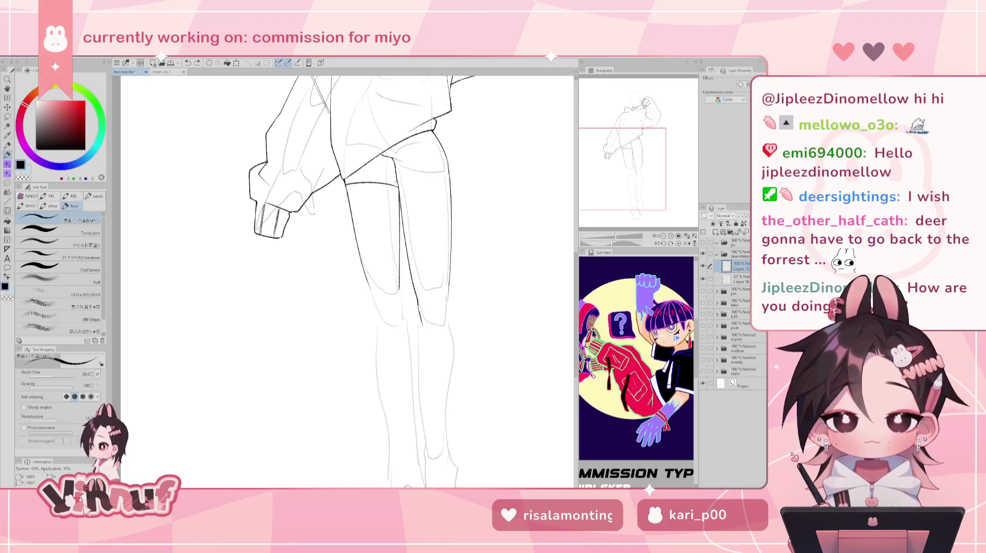
pyautogui.hotkey('ctrl', 'z')
# Step: Draw the curve across the thigh top and a short line down its outer edge
pyautogui.moveTo(399, 186); pyautogui.dragTo(447, 177)
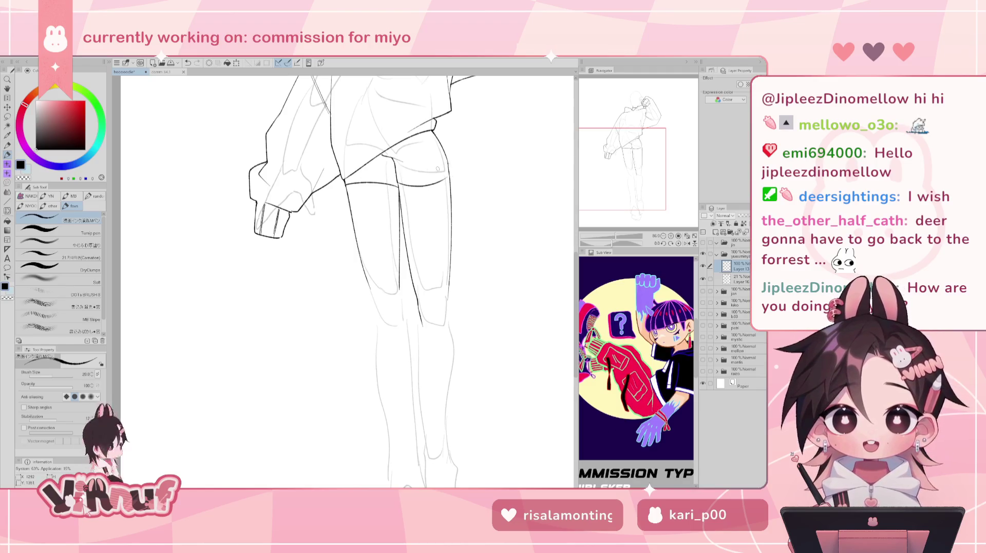
pyautogui.hotkey('ctrl', 'z')
pyautogui.hotkey('ctrl', 'z')
pyautogui.moveTo(399, 186); pyautogui.dragTo(447, 178)
pyautogui.hotkey('ctrl', 'z')
pyautogui.hotkey('ctrl', 'z')
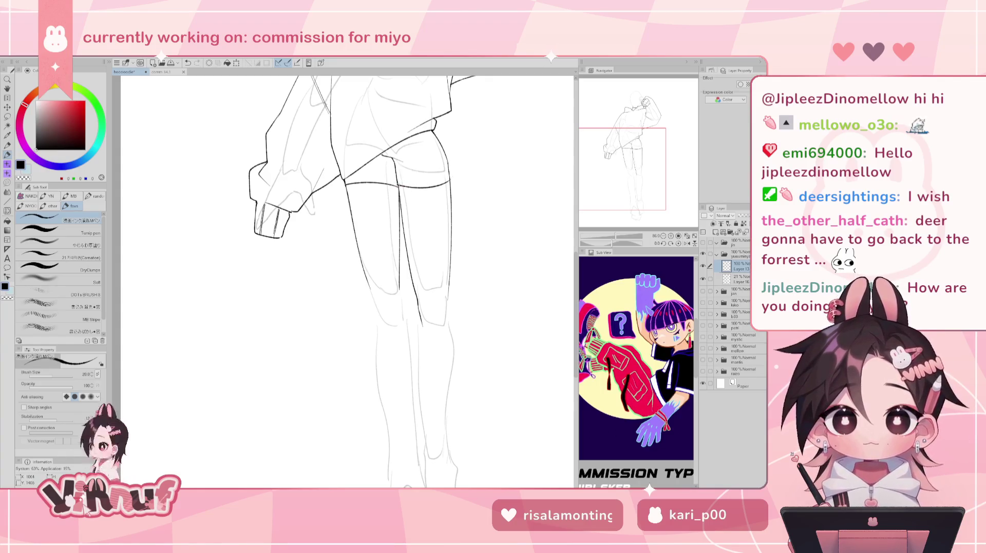
pyautogui.moveTo(448, 163); pyautogui.dragTo(451, 180)
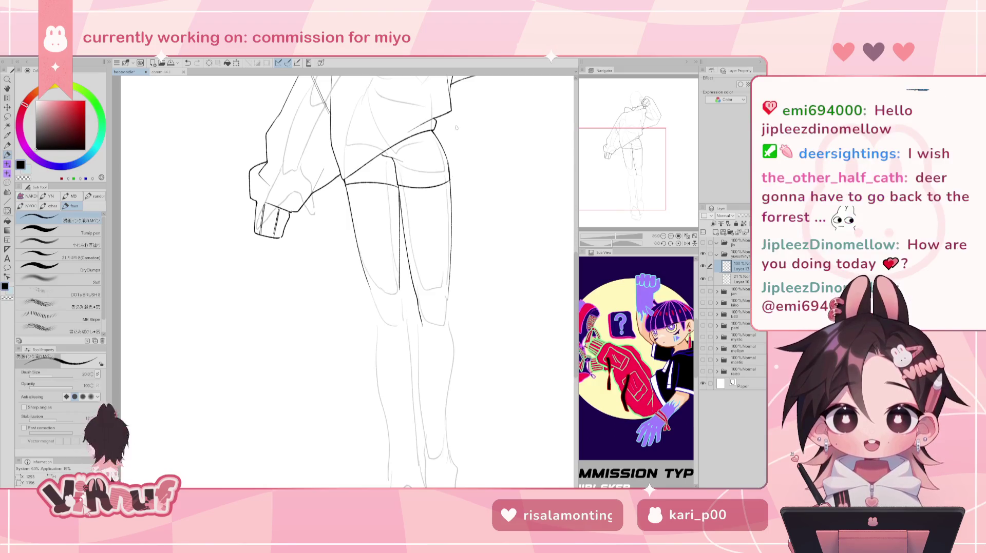
# Step: Erase the left part of the hem line across the thigh and redraw it cleanly
pyautogui.press('e')
pyautogui.moveTo(346, 181); pyautogui.dragTo(379, 184)
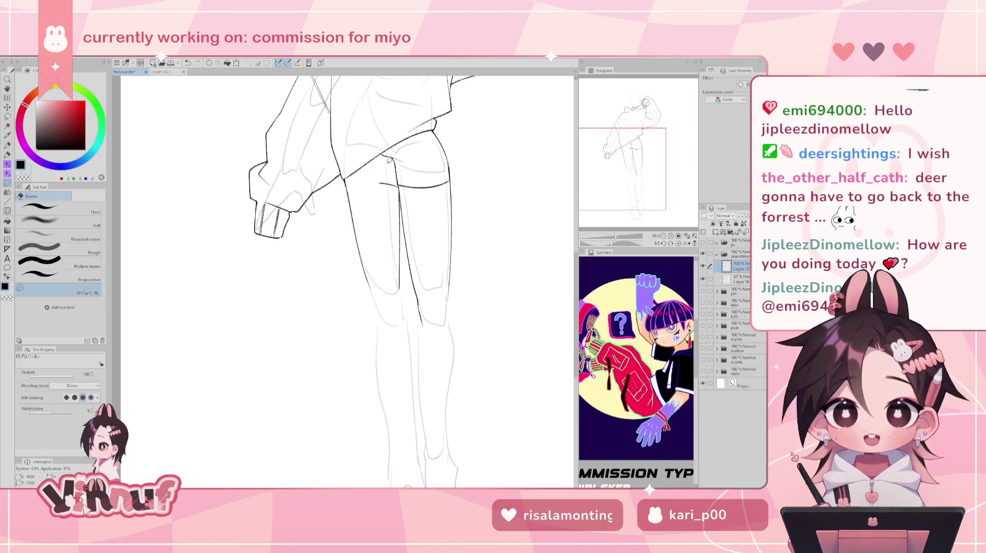
pyautogui.press('p')
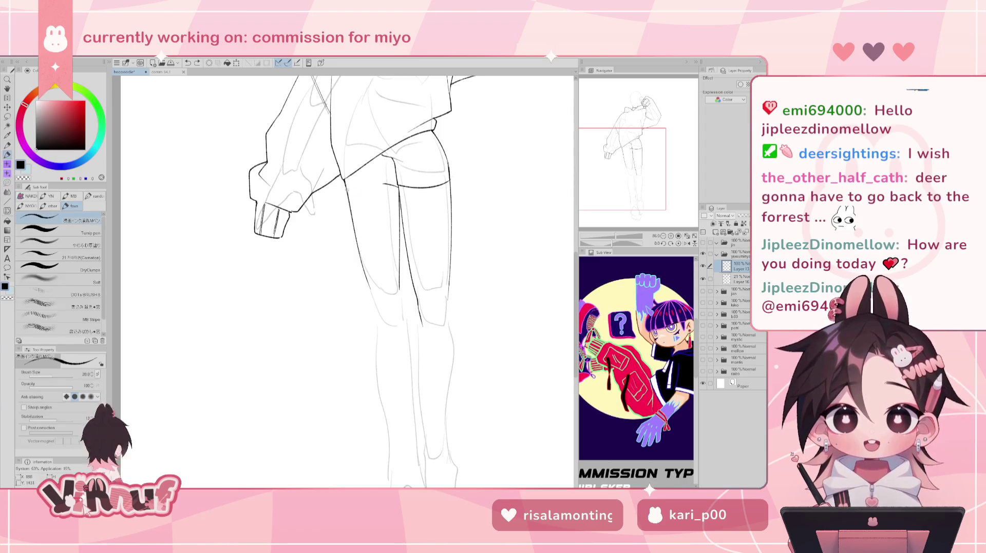
pyautogui.moveTo(345, 189); pyautogui.dragTo(382, 183)
pyautogui.hotkey('ctrl', 'z')
pyautogui.hotkey('ctrl', 'z')
pyautogui.hotkey('ctrl', 'z')
pyautogui.hotkey('ctrl', 'y')
pyautogui.hotkey('ctrl', 'z')
pyautogui.hotkey('ctrl', 'y')
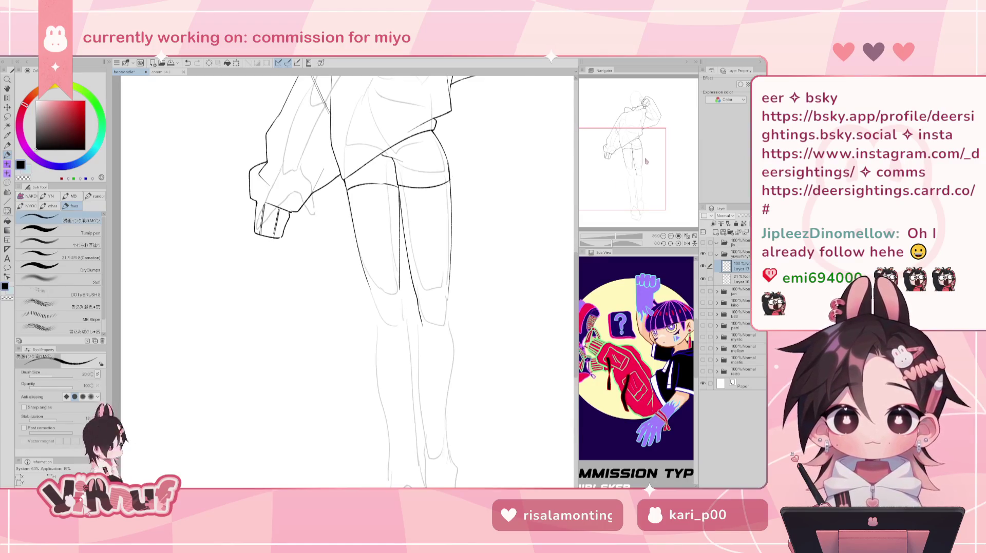
# Step: Scroll up to the jacket, tilt the canvas sideways to check it, then reset the rotation upright
pyautogui.scroll(1, 344, 282)
pyautogui.scroll(2, 344, 282)
pyautogui.scroll(1, 344, 283)
pyautogui.moveTo(344, 282); pyautogui.dragTo(332, 258)
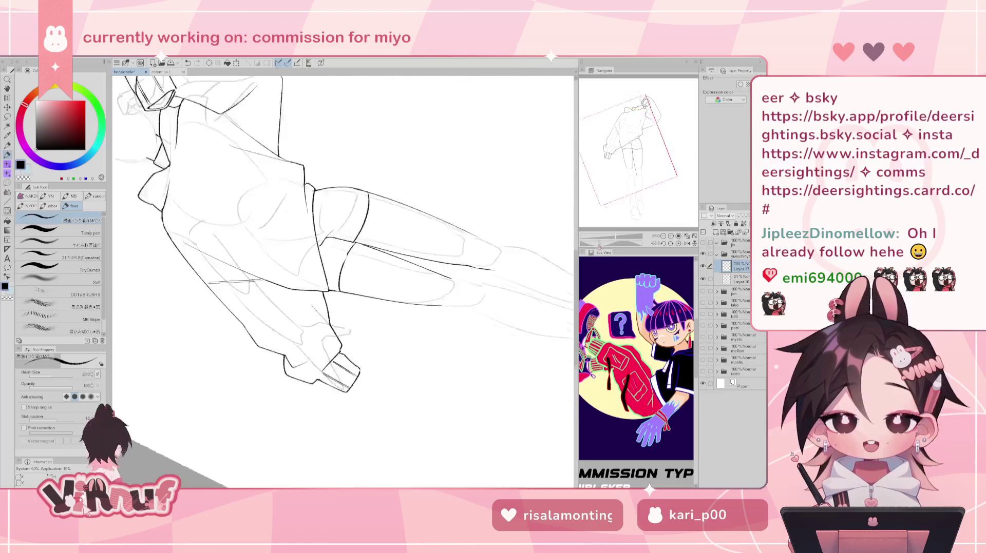
pyautogui.press('e')
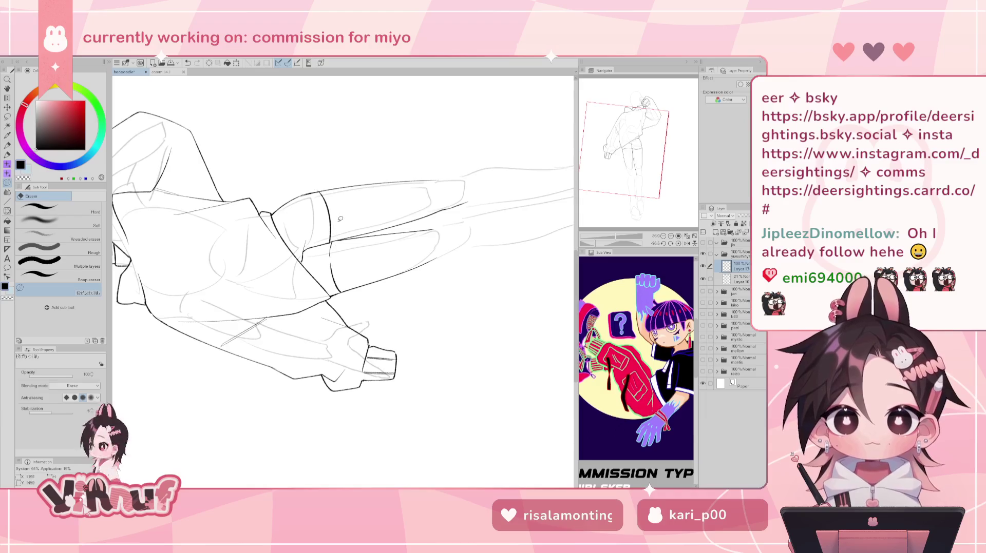
pyautogui.press('p')
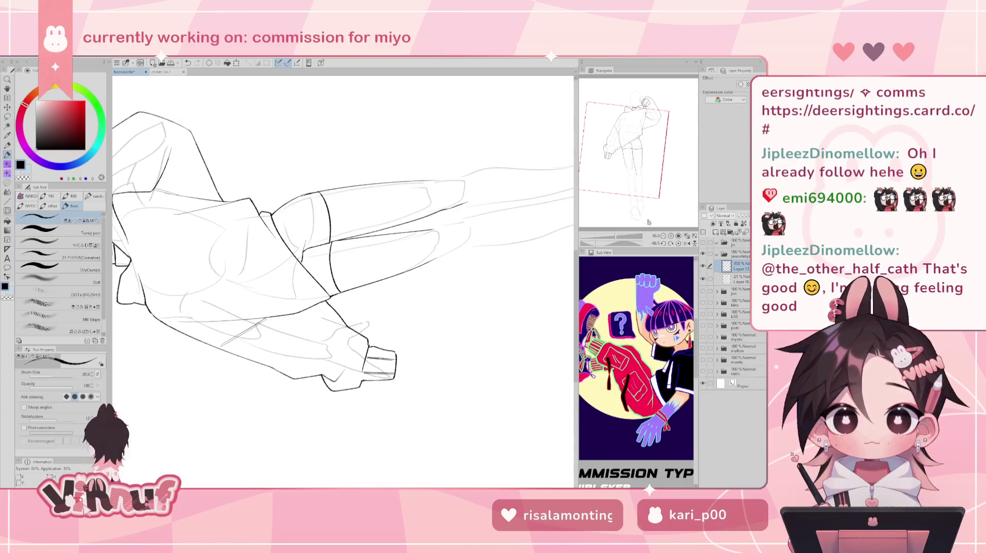
pyautogui.click(678, 243)
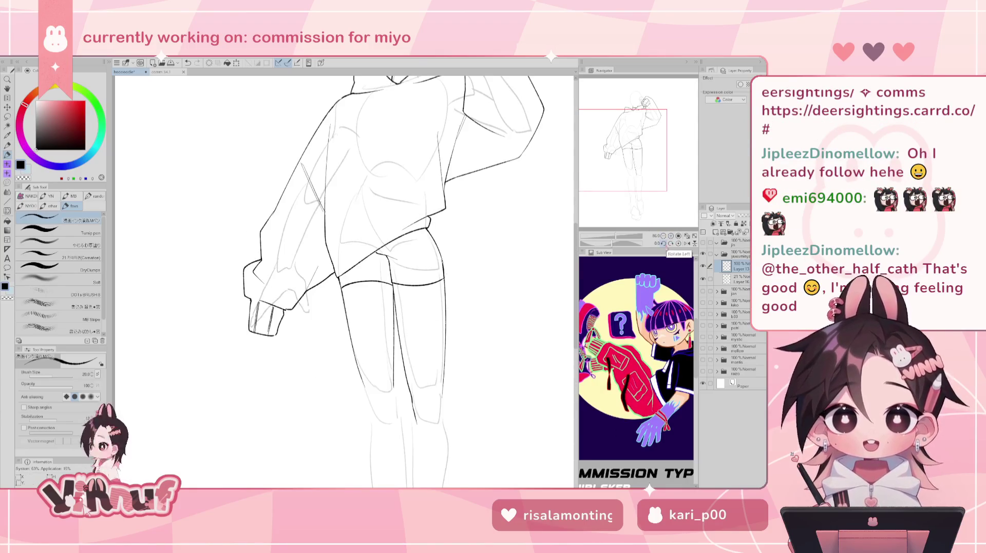